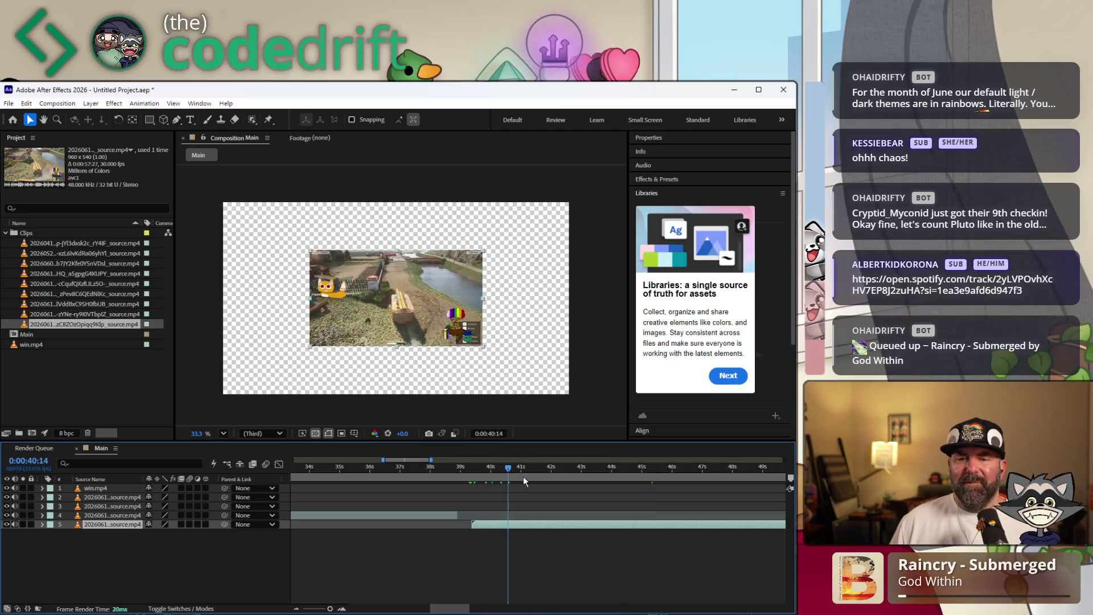
Slide and trim layer 5 so it starts around 39 seconds, right where layer 4 ends
{"action": "mouse_move", "coordinate": [496, 524]}
{"action": "left_mouse_down"}
{"action": "mouse_move", "coordinate": [672, 524]}
{"action": "mouse_move", "coordinate": [484, 535]}
{"action": "mouse_move", "coordinate": [660, 524]}
{"action": "mouse_move", "coordinate": [452, 525]}
{"action": "mouse_move", "coordinate": [661, 521]}
{"action": "mouse_move", "coordinate": [474, 528]}
{"action": "mouse_move", "coordinate": [505, 525]}
{"action": "left_mouse_up"}
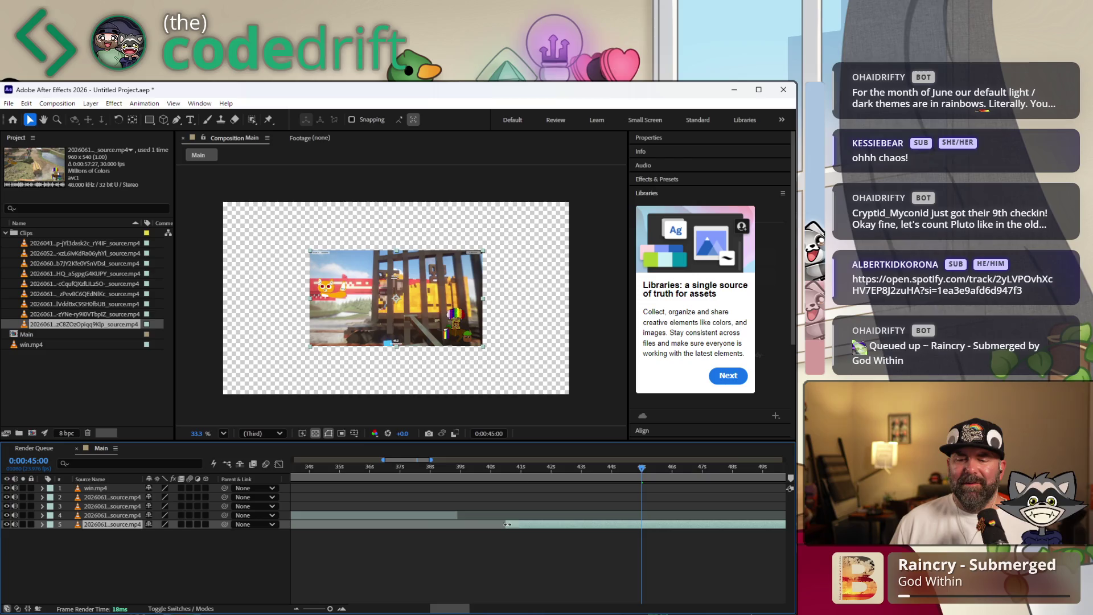
{"action": "left_click_drag", "start_coordinate": [565, 469], "coordinate": [711, 485]}
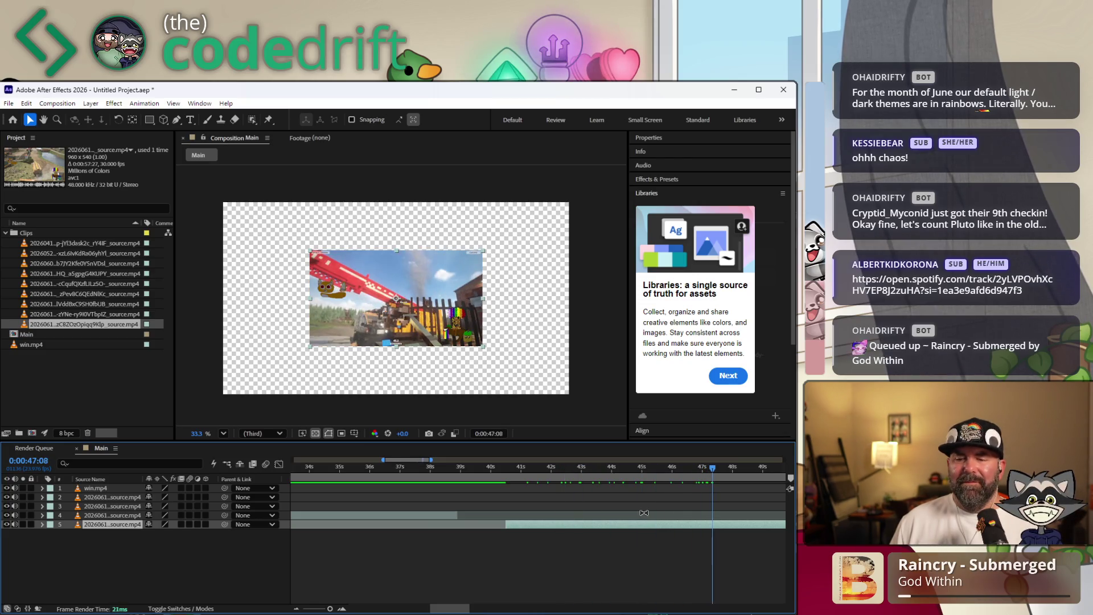
{"action": "left_click_drag", "start_coordinate": [606, 528], "coordinate": [532, 525]}
{"action": "mouse_move", "coordinate": [456, 524]}
{"action": "left_mouse_down"}
{"action": "mouse_move", "coordinate": [549, 524]}
{"action": "mouse_move", "coordinate": [494, 530]}
{"action": "left_mouse_up"}
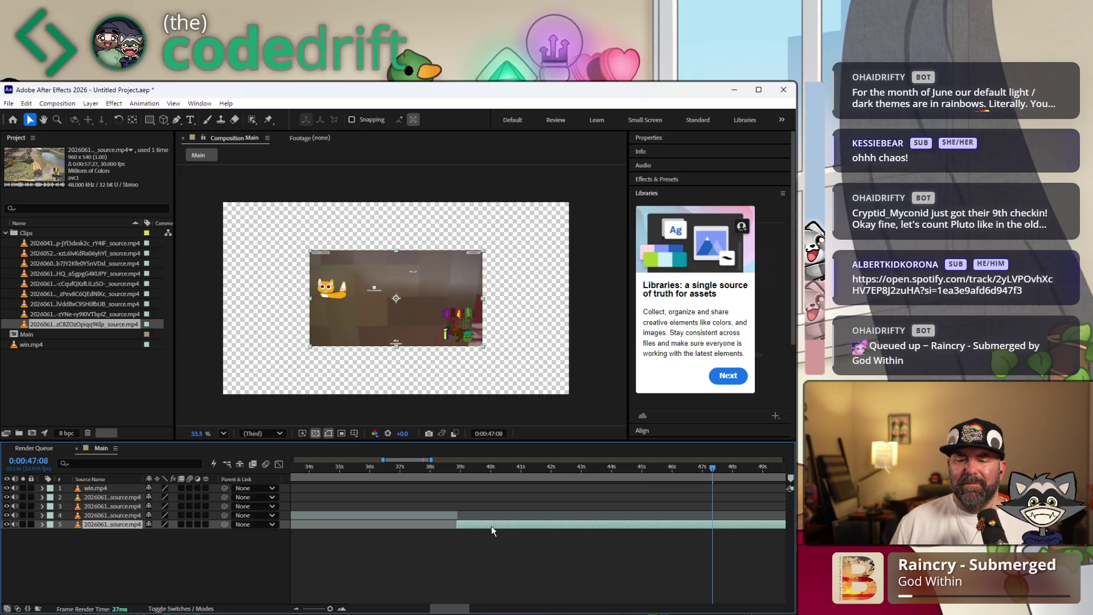
{"action": "left_click_drag", "start_coordinate": [431, 469], "coordinate": [668, 482]}
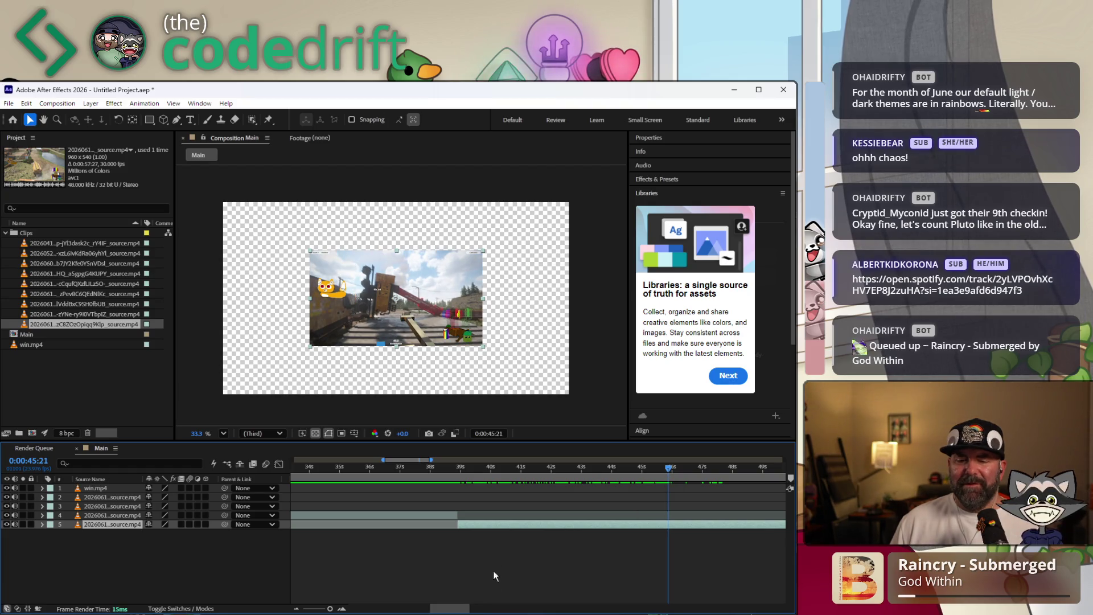
{"action": "left_click_drag", "start_coordinate": [446, 607], "coordinate": [490, 599]}
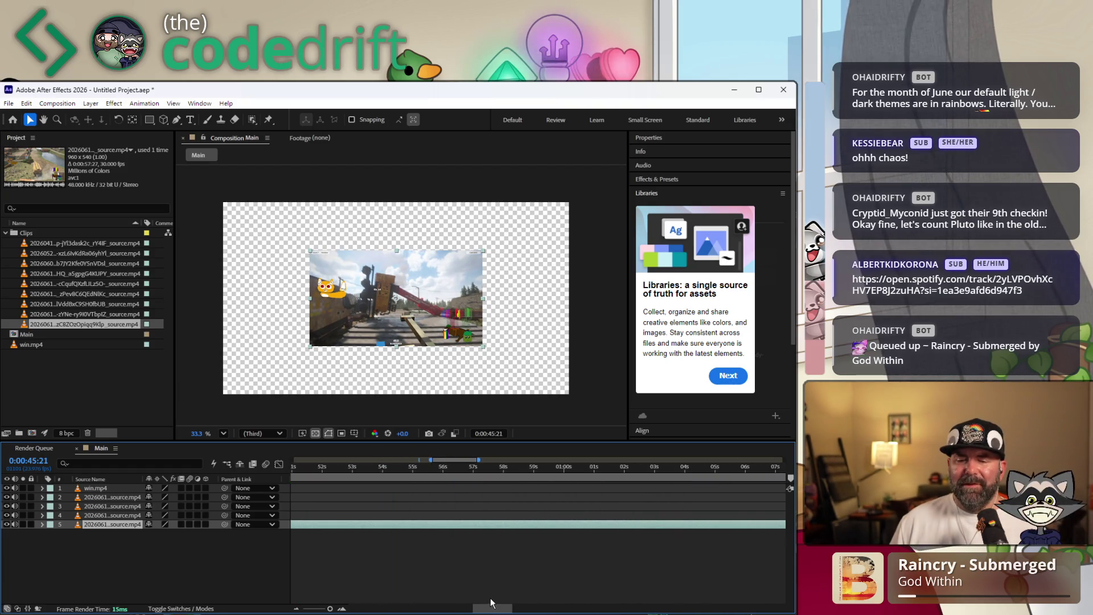
Trim layer 5's out-point back to the playhead at 0:00:51:04
{"action": "mouse_move", "coordinate": [444, 469]}
{"action": "left_mouse_down"}
{"action": "mouse_move", "coordinate": [415, 469]}
{"action": "mouse_move", "coordinate": [544, 470]}
{"action": "mouse_move", "coordinate": [288, 470]}
{"action": "mouse_move", "coordinate": [525, 470]}
{"action": "left_mouse_up"}
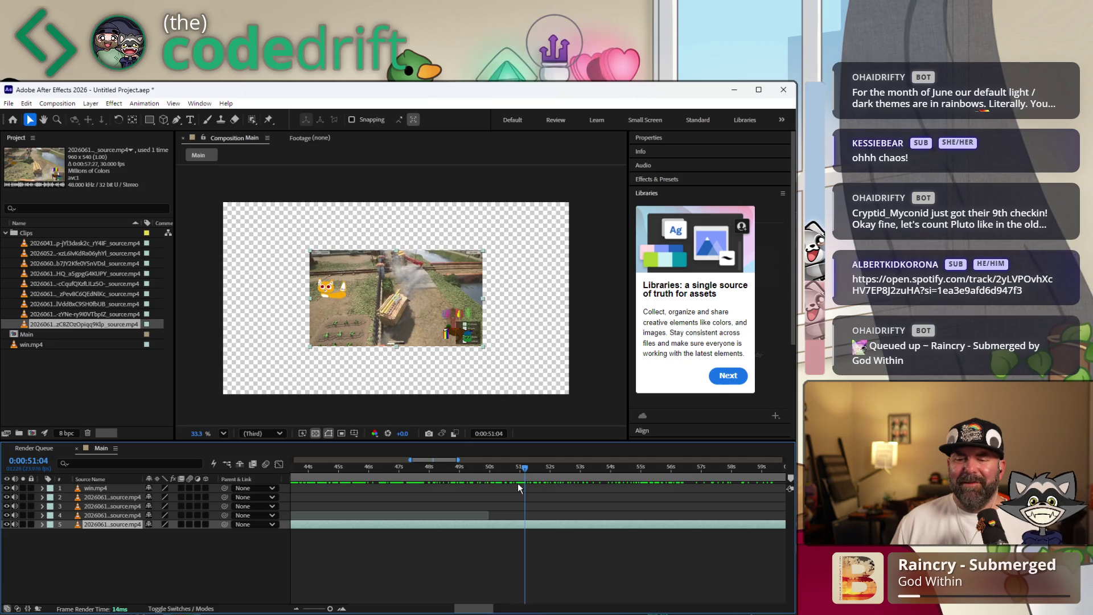
{"action": "left_click_drag", "start_coordinate": [479, 608], "coordinate": [529, 602]}
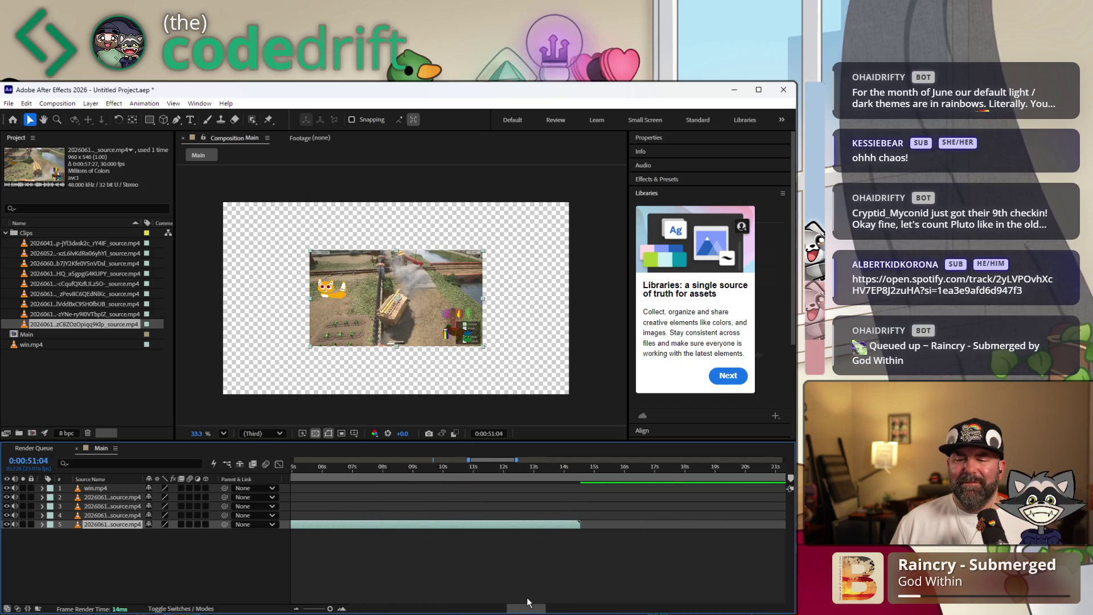
{"action": "scroll", "coordinate": [530, 602], "scroll_direction": "left", "scroll_amount": 3}
{"action": "left_click_drag", "start_coordinate": [651, 523], "coordinate": [384, 526]}
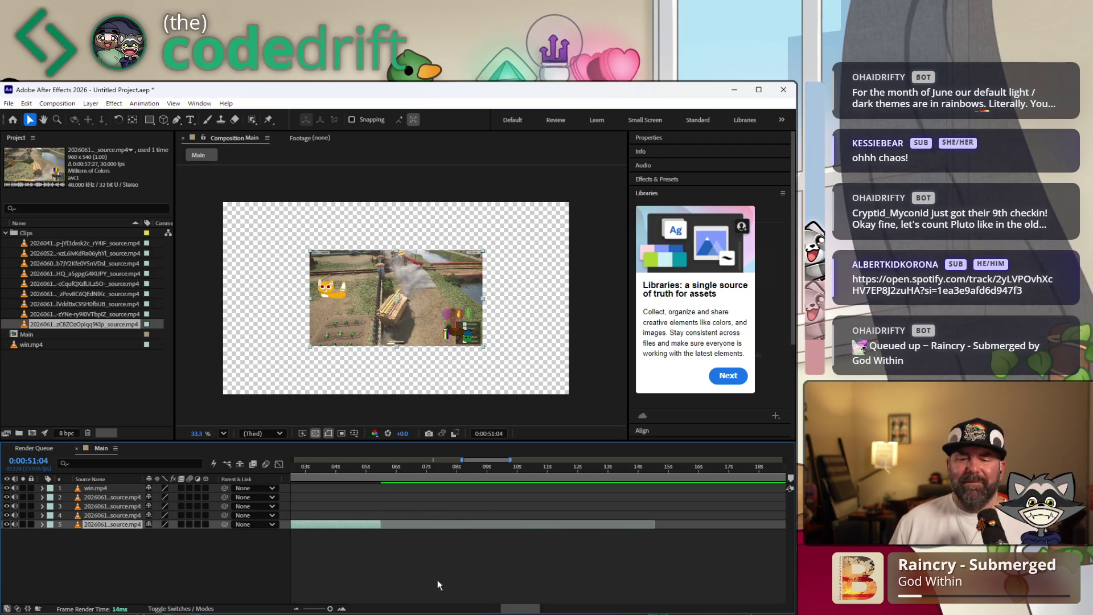
{"action": "scroll", "coordinate": [516, 609], "scroll_direction": "left", "scroll_amount": 3}
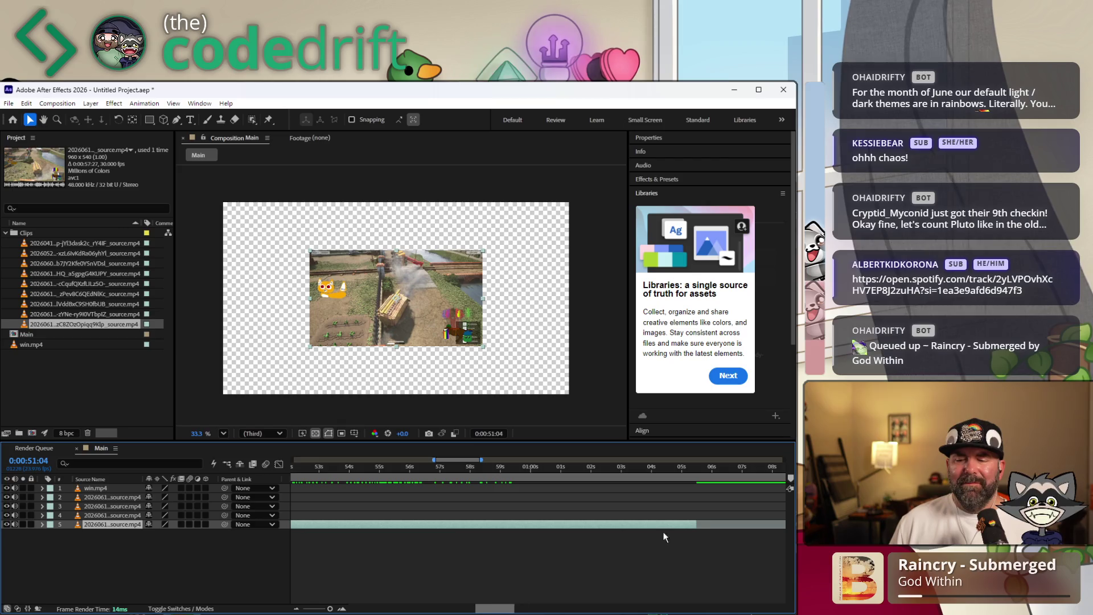
{"action": "left_click_drag", "start_coordinate": [697, 523], "coordinate": [367, 524]}
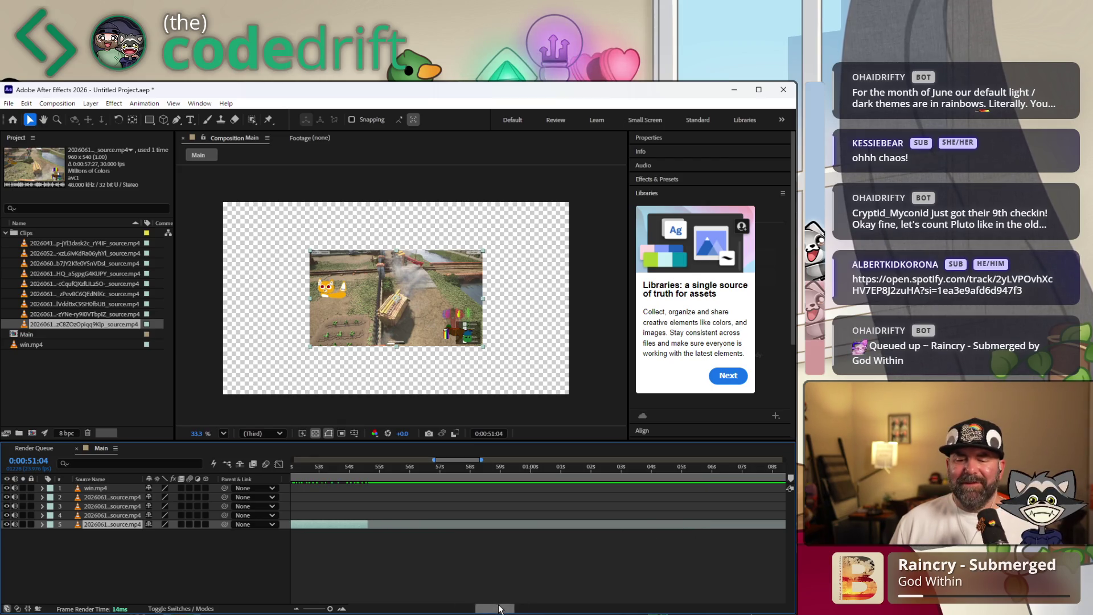
{"action": "scroll", "coordinate": [476, 609], "scroll_direction": "left", "scroll_amount": 3}
{"action": "left_click_drag", "start_coordinate": [649, 524], "coordinate": [544, 536]}
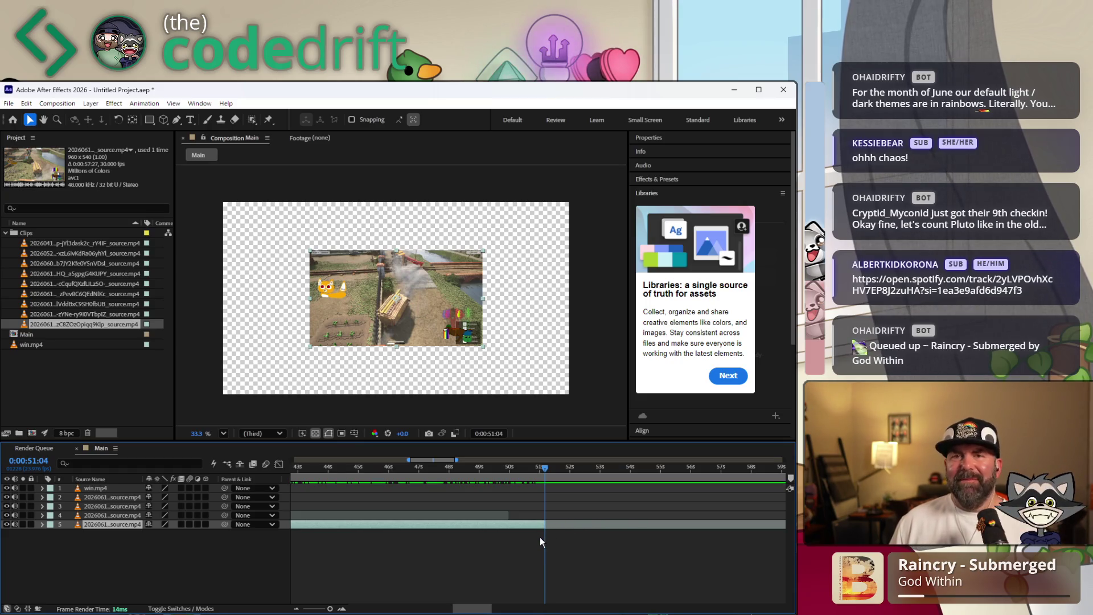
{"action": "left_click", "coordinate": [47, 236]}
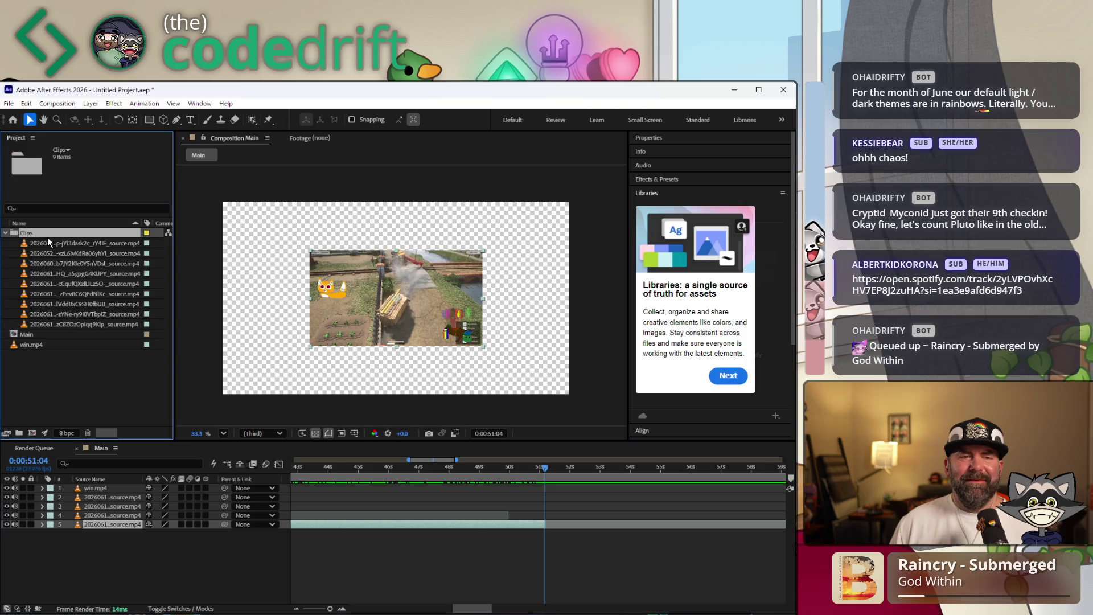
Drop the first Clips-folder clip into Main, starting at the 51-second playhead, and play the join
{"action": "left_click", "coordinate": [44, 245]}
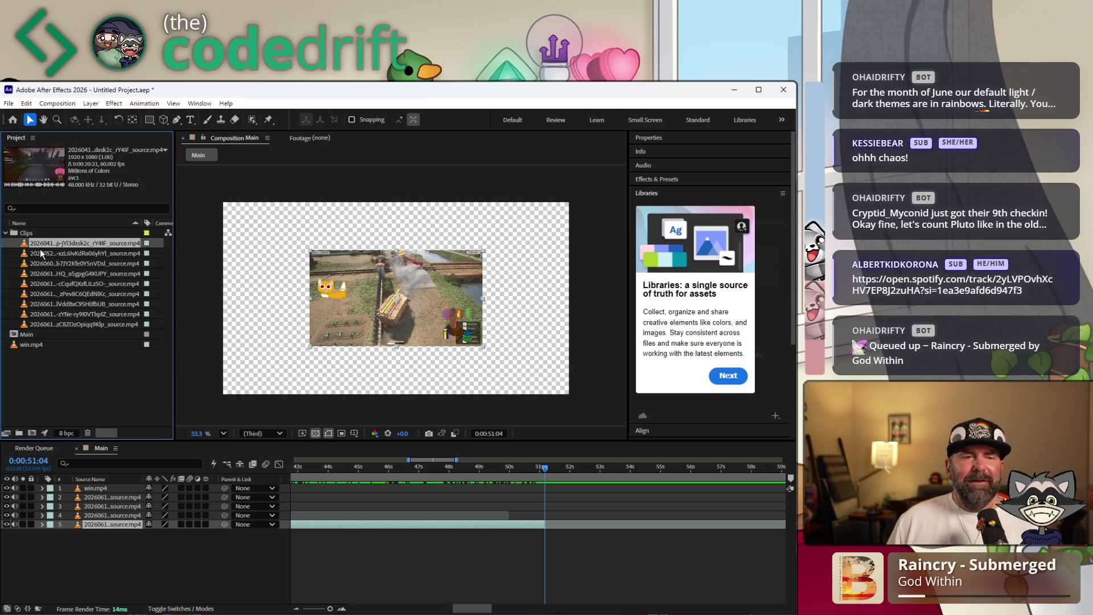
{"action": "mouse_move", "coordinate": [40, 249]}
{"action": "left_mouse_down"}
{"action": "mouse_move", "coordinate": [399, 506]}
{"action": "mouse_move", "coordinate": [563, 534]}
{"action": "left_mouse_up"}
{"action": "left_click", "coordinate": [517, 467]}
{"action": "left_click_drag", "start_coordinate": [517, 466], "coordinate": [566, 477]}
{"action": "key", "text": "space"}
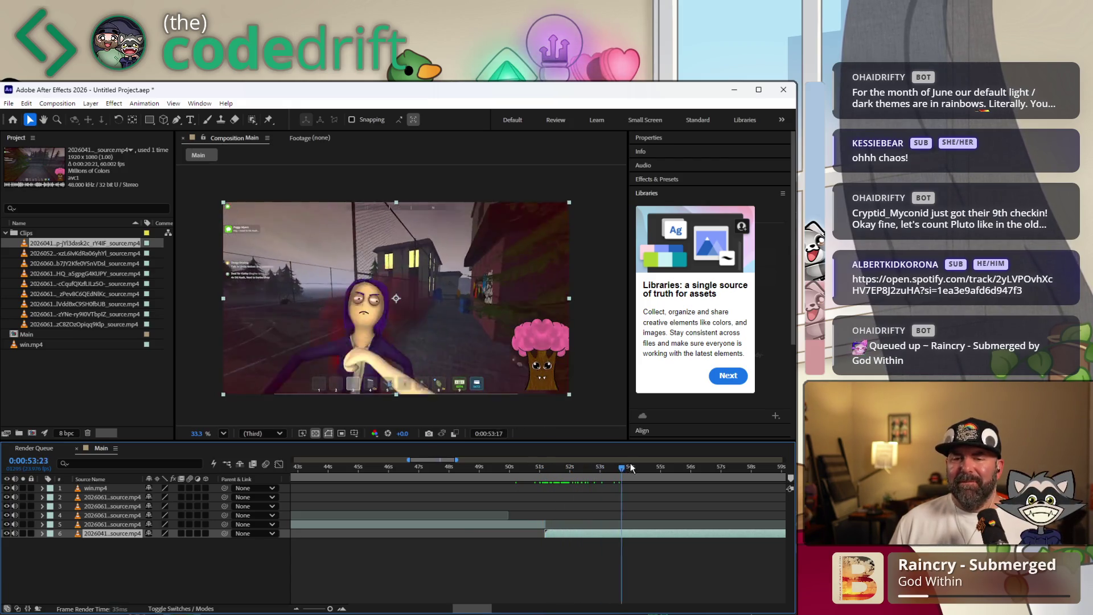
Preview the new clip and trim its out-point to end around 1:09
{"action": "left_click_drag", "start_coordinate": [472, 610], "coordinate": [547, 540]}
{"action": "mouse_move", "coordinate": [614, 477]}
{"action": "left_mouse_down"}
{"action": "mouse_move", "coordinate": [751, 474]}
{"action": "mouse_move", "coordinate": [661, 477]}
{"action": "mouse_move", "coordinate": [710, 478]}
{"action": "left_mouse_up"}
{"action": "left_click_drag", "start_coordinate": [517, 602], "coordinate": [527, 586]}
{"action": "left_click_drag", "start_coordinate": [527, 535], "coordinate": [475, 539]}
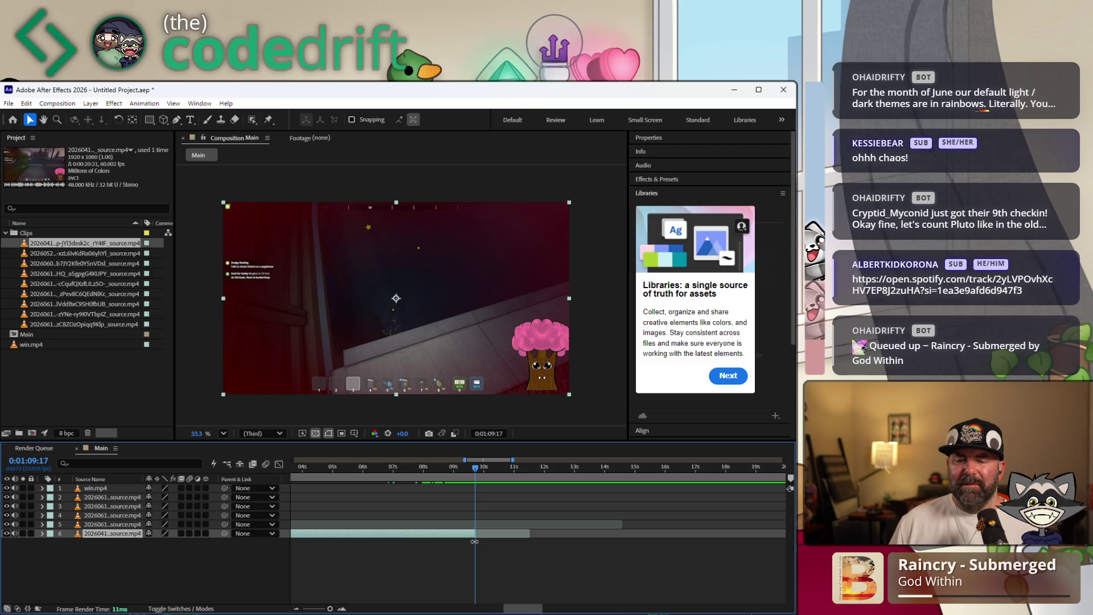
Browse the Clips folder and drag another gameplay clip into the Main timeline
{"action": "left_click", "coordinate": [47, 304]}
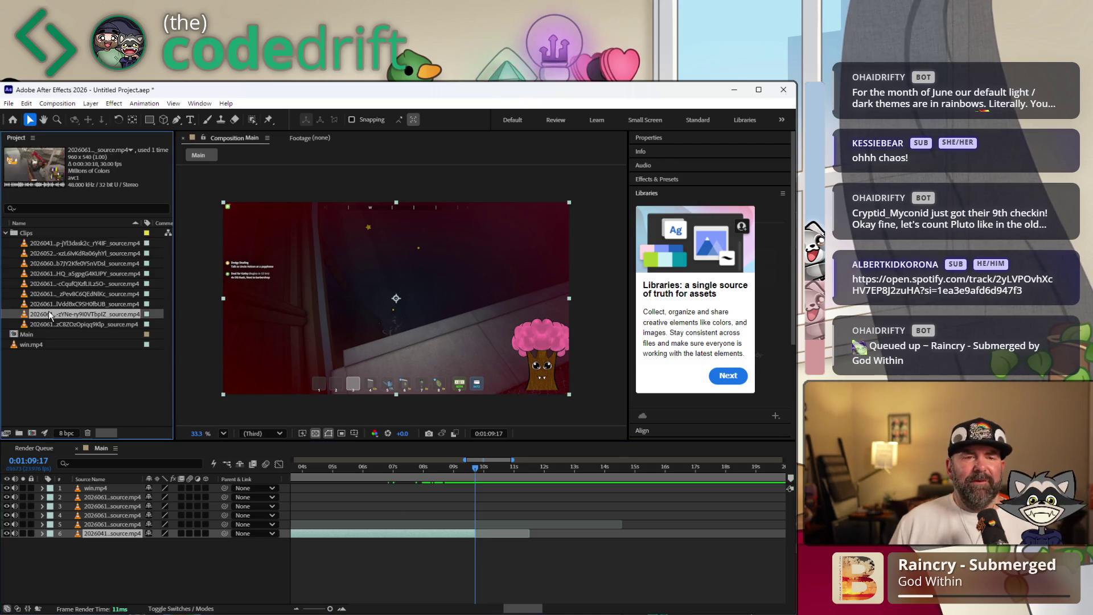
{"action": "left_click", "coordinate": [52, 293]}
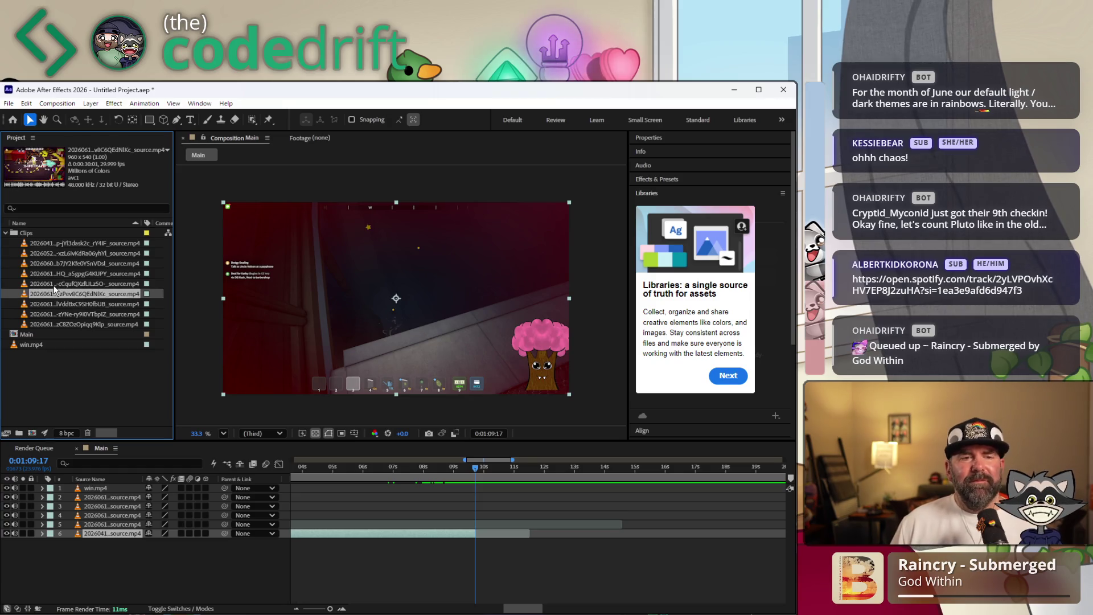
{"action": "left_click", "coordinate": [54, 284]}
{"action": "left_click", "coordinate": [56, 273]}
{"action": "left_click", "coordinate": [59, 263]}
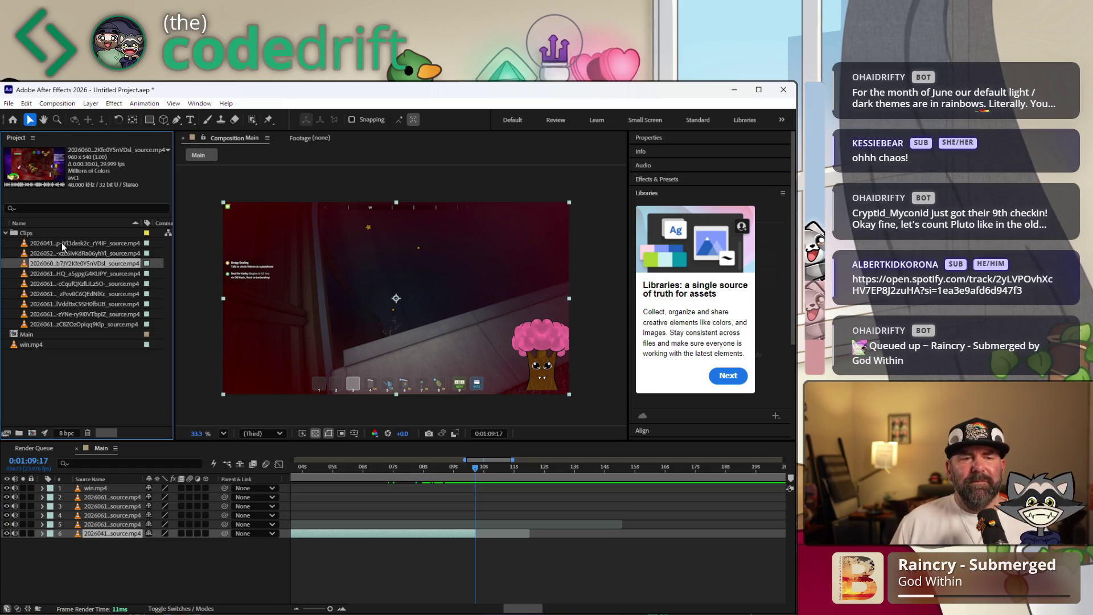
{"action": "left_click", "coordinate": [56, 253]}
{"action": "left_click", "coordinate": [63, 245]}
{"action": "mouse_move", "coordinate": [59, 256]}
{"action": "left_mouse_down"}
{"action": "mouse_move", "coordinate": [257, 398]}
{"action": "mouse_move", "coordinate": [514, 556]}
{"action": "mouse_move", "coordinate": [501, 543]}
{"action": "left_mouse_up"}
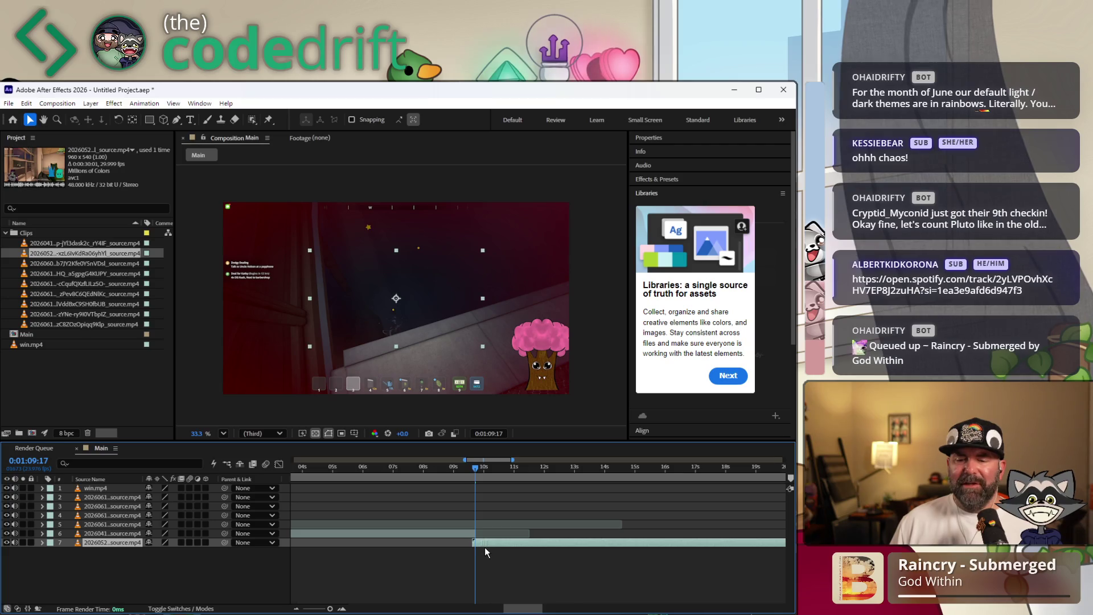
Scrub the time ruler from the 2026052 clip's start through about 1:37 to preview it
{"action": "mouse_move", "coordinate": [476, 467]}
{"action": "left_mouse_down"}
{"action": "mouse_move", "coordinate": [464, 468]}
{"action": "mouse_move", "coordinate": [587, 470]}
{"action": "left_mouse_up"}
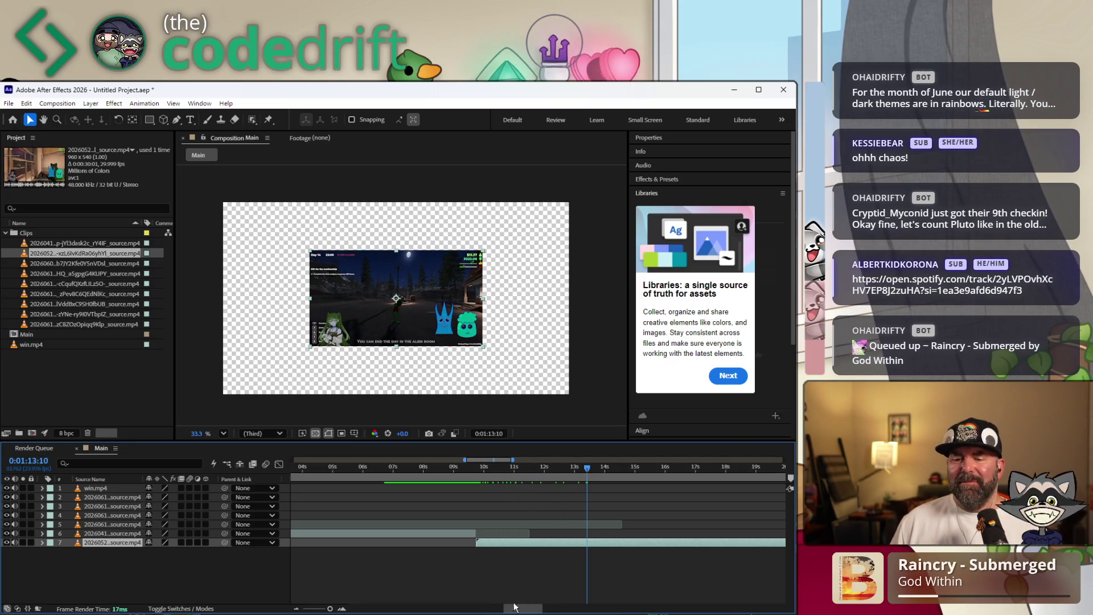
{"action": "left_click_drag", "start_coordinate": [519, 608], "coordinate": [534, 611]}
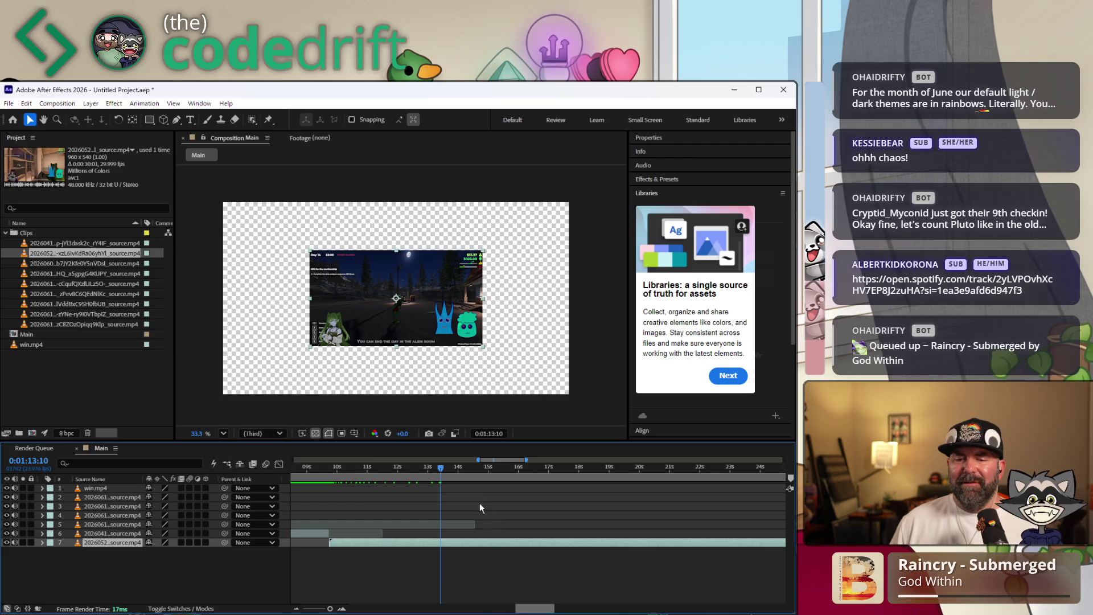
{"action": "left_click_drag", "start_coordinate": [463, 467], "coordinate": [679, 466]}
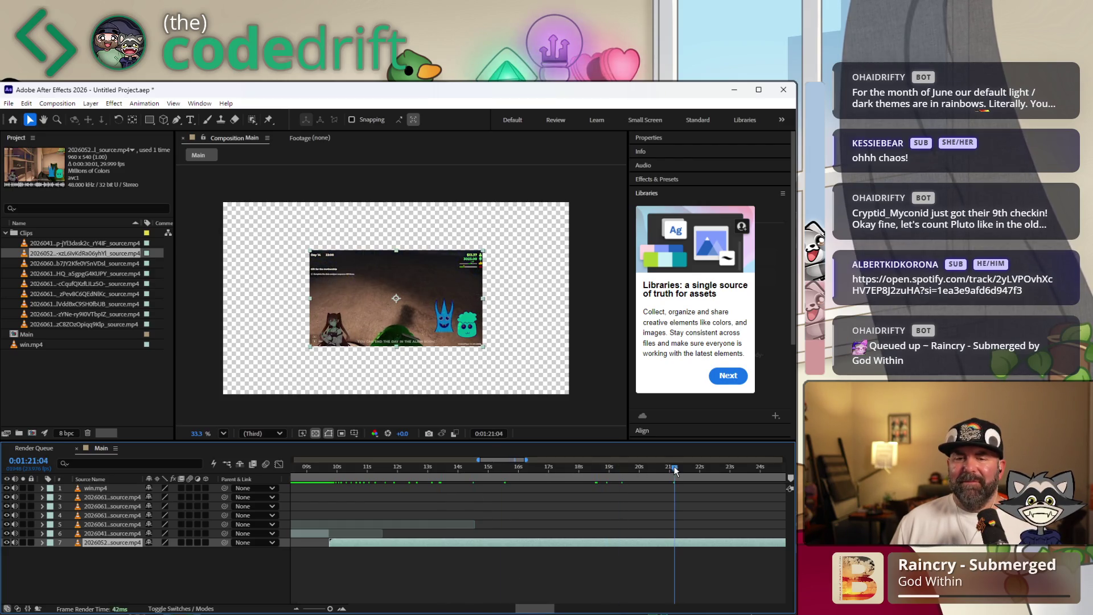
{"action": "mouse_move", "coordinate": [535, 611]}
{"action": "left_mouse_down"}
{"action": "mouse_move", "coordinate": [604, 609]}
{"action": "mouse_move", "coordinate": [546, 609]}
{"action": "left_mouse_up"}
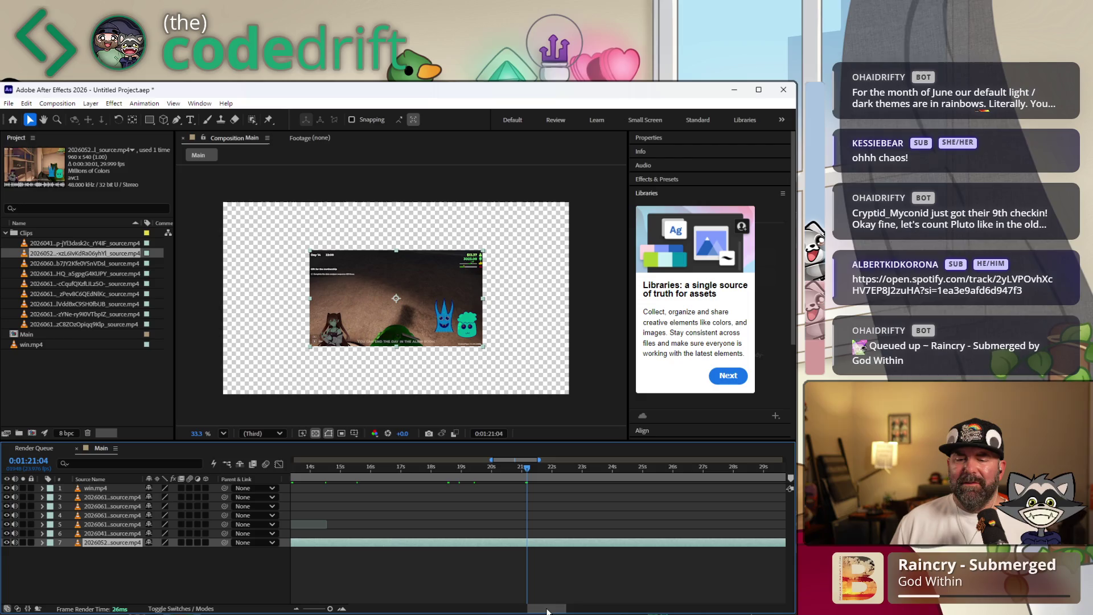
{"action": "left_click", "coordinate": [590, 471]}
{"action": "left_click_drag", "start_coordinate": [603, 470], "coordinate": [706, 470]}
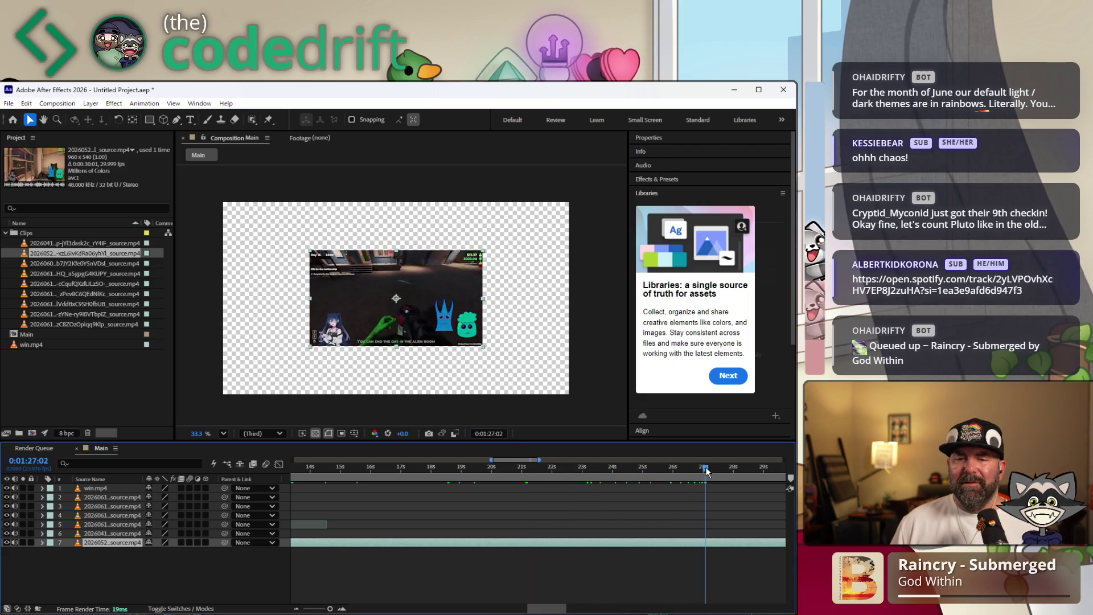
{"action": "left_click_drag", "start_coordinate": [547, 608], "coordinate": [572, 608]}
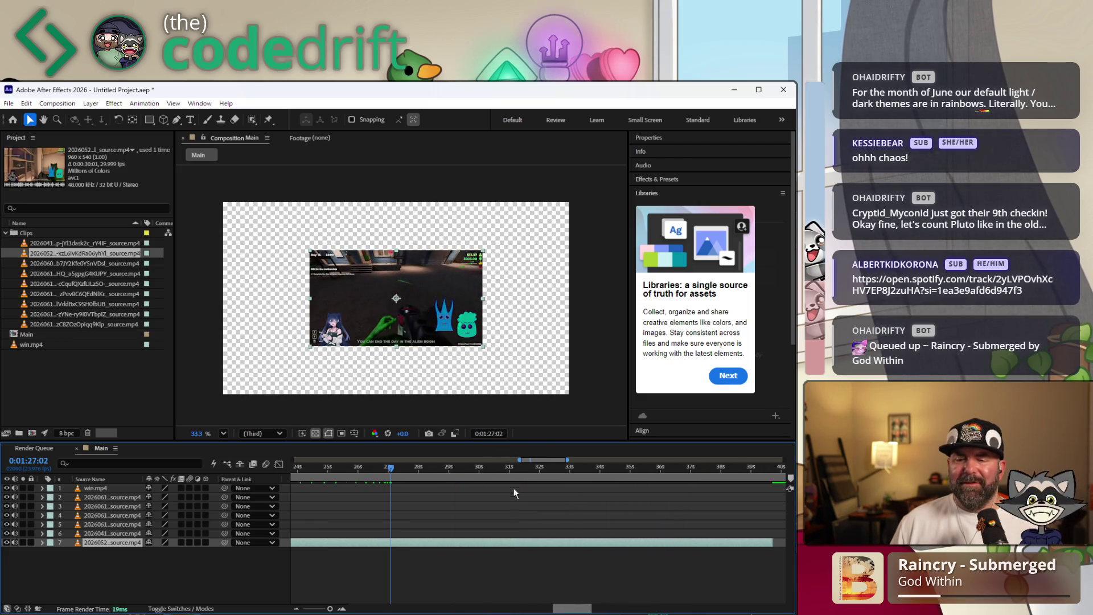
{"action": "left_click", "coordinate": [516, 468]}
{"action": "mouse_move", "coordinate": [533, 470]}
{"action": "left_mouse_down"}
{"action": "mouse_move", "coordinate": [772, 474]}
{"action": "mouse_move", "coordinate": [490, 473]}
{"action": "left_mouse_up"}
{"action": "mouse_move", "coordinate": [576, 608]}
{"action": "left_mouse_down"}
{"action": "mouse_move", "coordinate": [608, 610]}
{"action": "mouse_move", "coordinate": [326, 608]}
{"action": "left_mouse_up"}
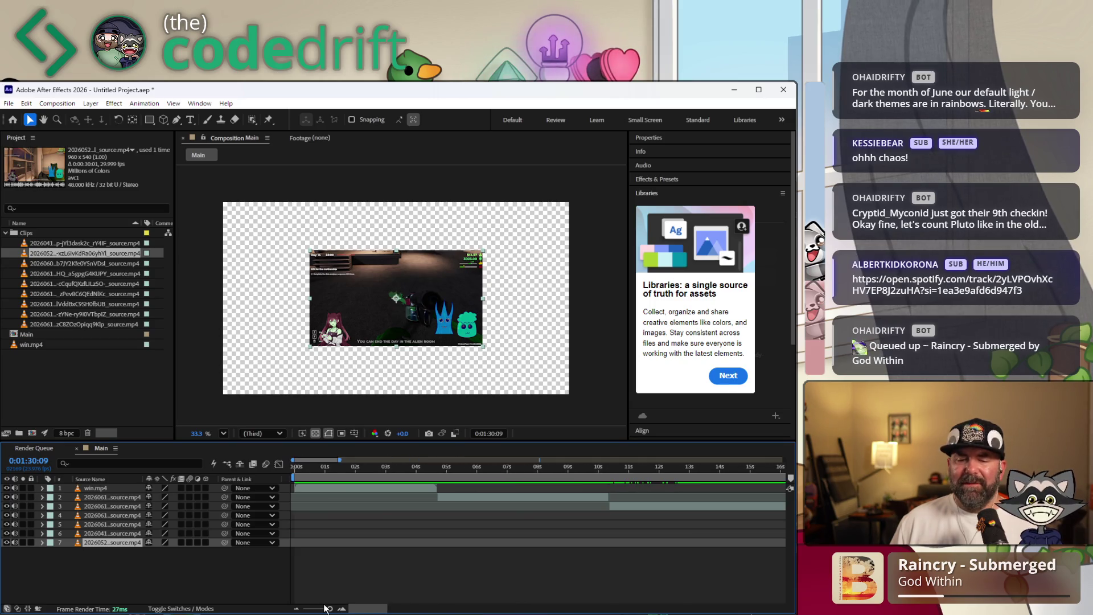
Set layer 3's Transform Scale to 200% so the clip fills the frame
{"action": "left_click_drag", "start_coordinate": [341, 459], "coordinate": [638, 459]}
{"action": "mouse_move", "coordinate": [299, 468]}
{"action": "left_mouse_down"}
{"action": "mouse_move", "coordinate": [328, 473]}
{"action": "mouse_move", "coordinate": [343, 508]}
{"action": "left_mouse_up"}
{"action": "left_click", "coordinate": [343, 508]}
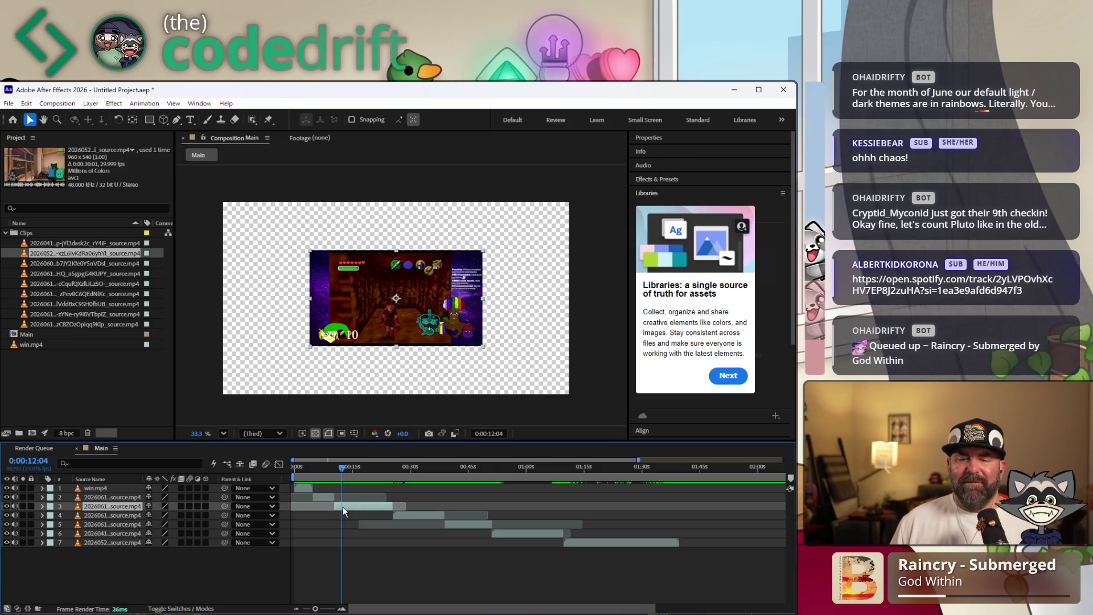
{"action": "left_click", "coordinate": [43, 508]}
{"action": "left_click", "coordinate": [53, 515]}
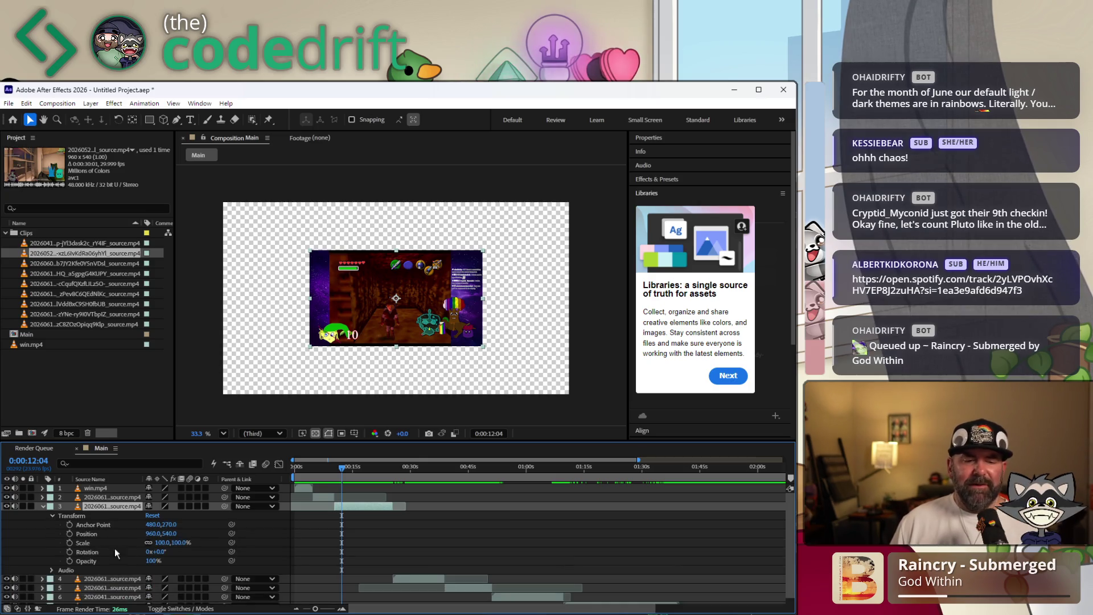
{"action": "left_click", "coordinate": [161, 543]}
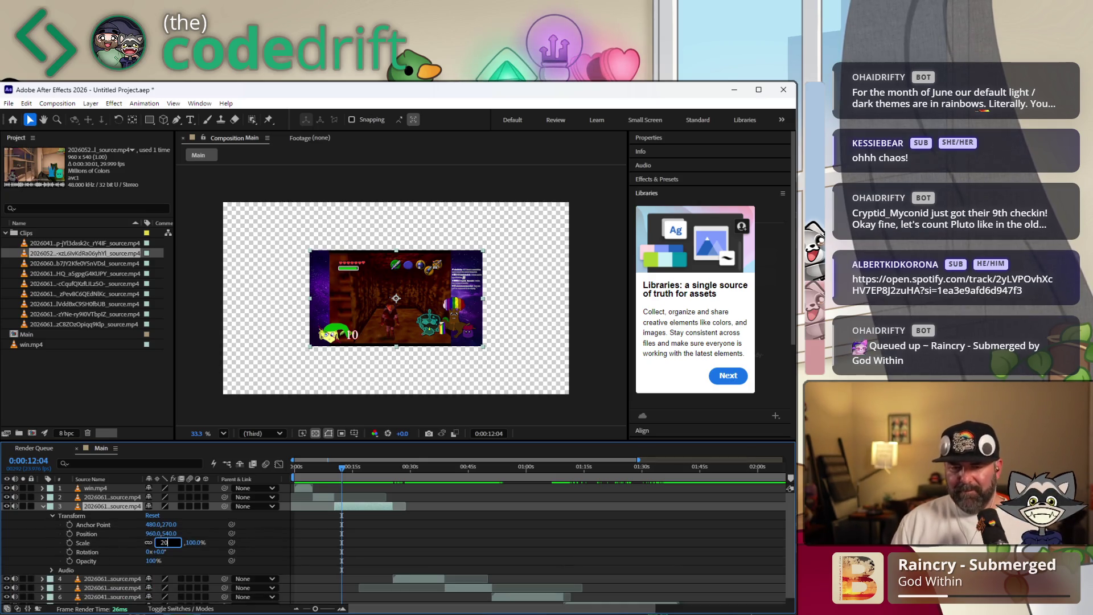
{"action": "type", "text": "200"}
{"action": "key", "text": "Return"}
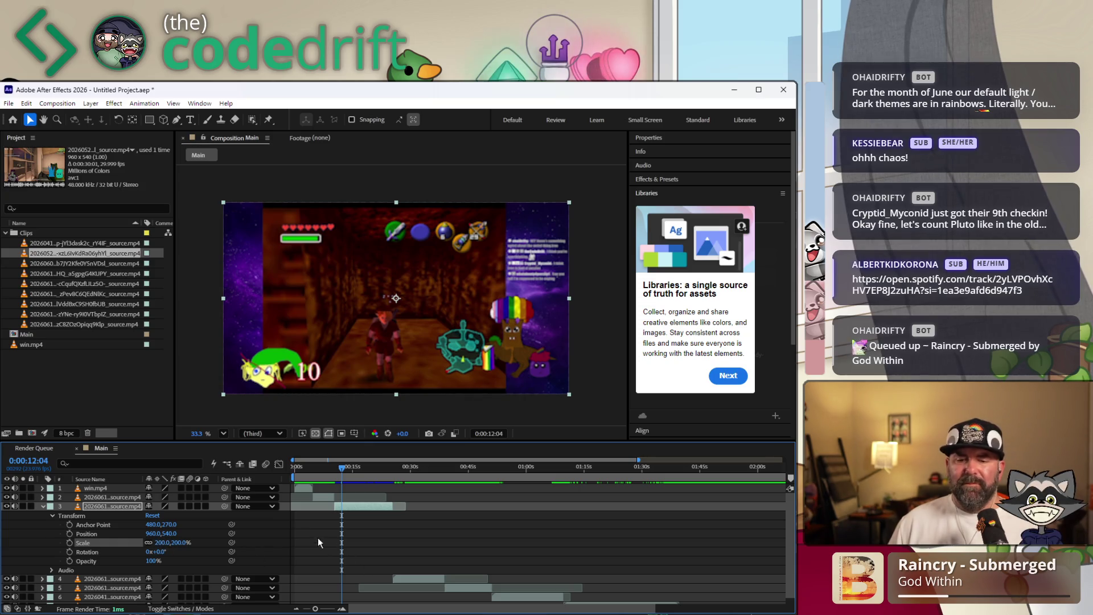
{"action": "left_click", "coordinate": [42, 506]}
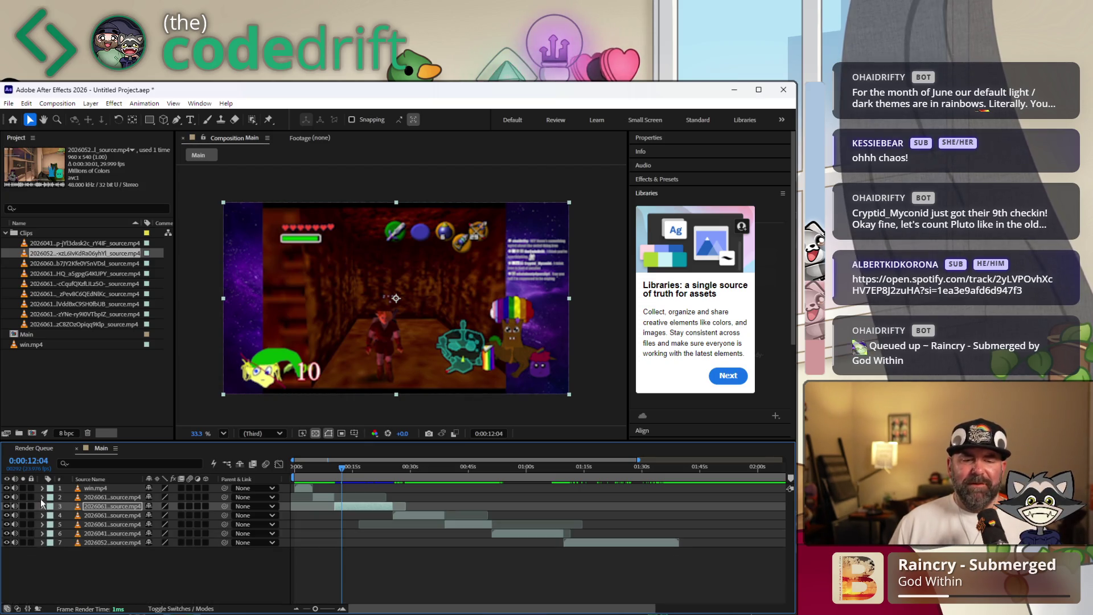
Set layer 2's Scale to 200%
{"action": "left_click", "coordinate": [40, 497]}
{"action": "left_click", "coordinate": [51, 507]}
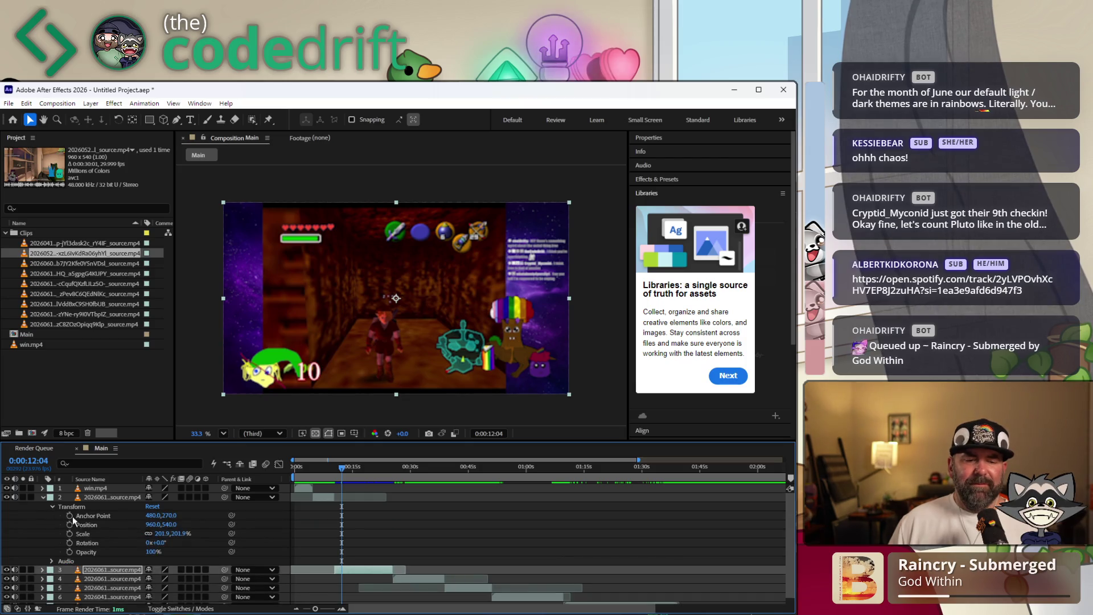
{"action": "left_click", "coordinate": [163, 533]}
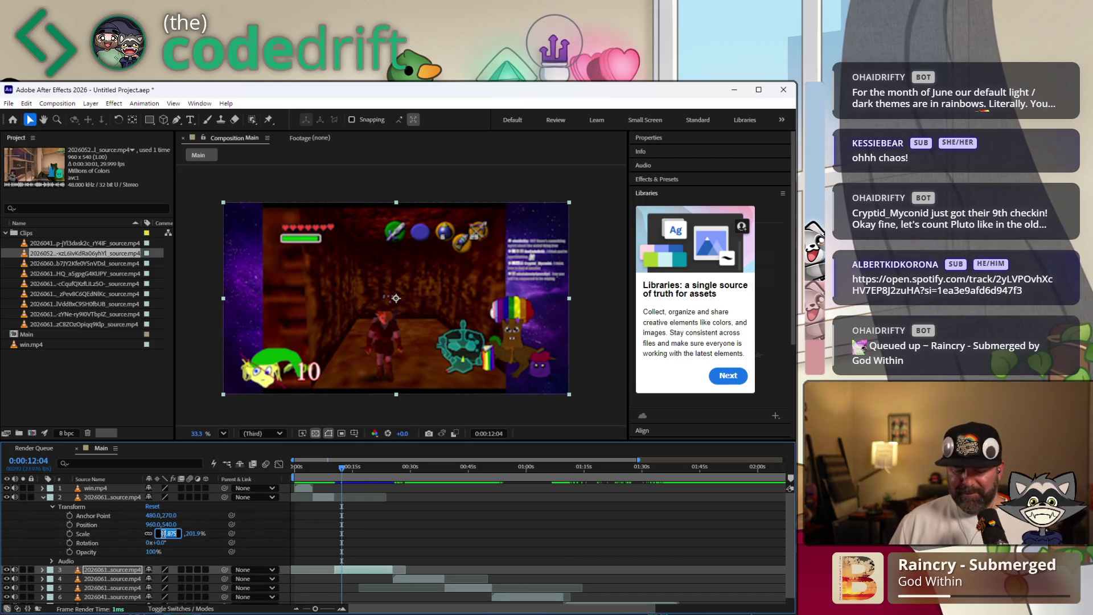
{"action": "key", "text": "Return"}
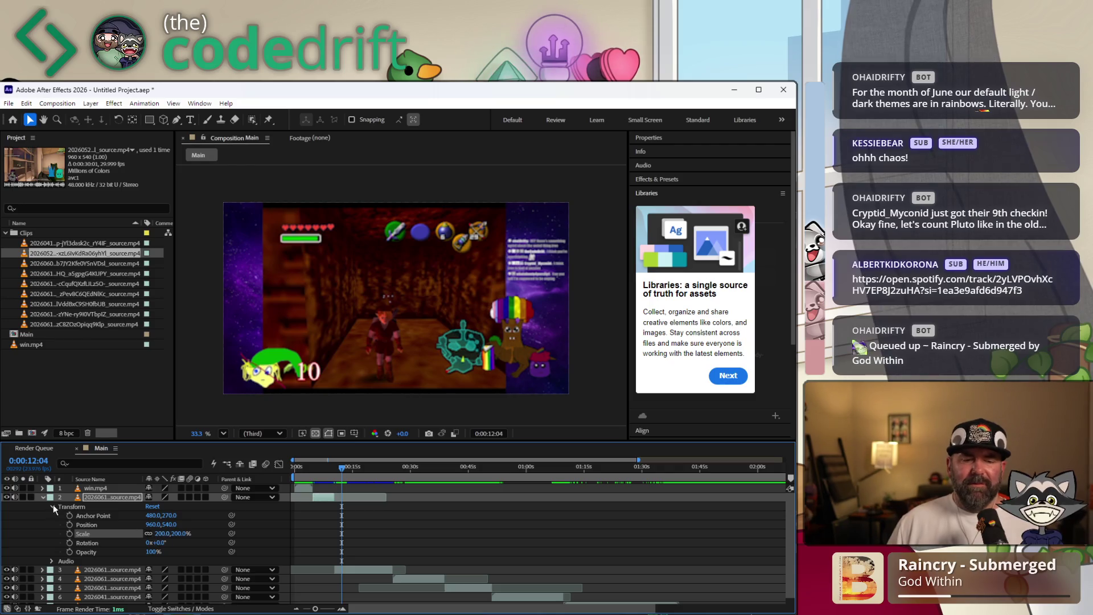
{"action": "left_click", "coordinate": [43, 497]}
{"action": "left_click_drag", "start_coordinate": [342, 473], "coordinate": [398, 474]}
Set layer 4's Scale to 200% and check it in the preview
{"action": "left_click", "coordinate": [408, 514]}
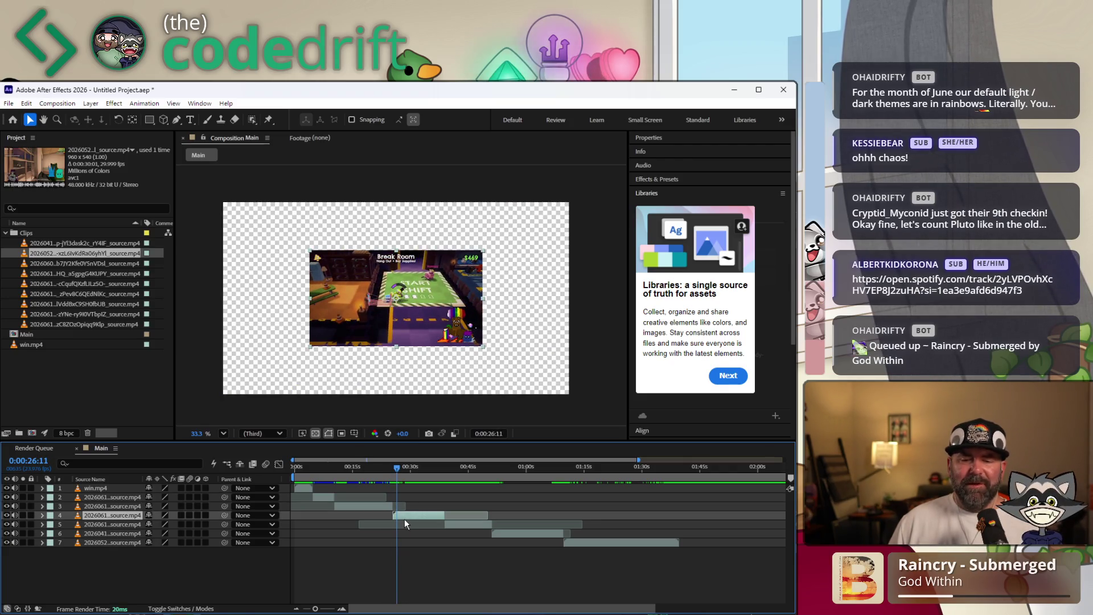
{"action": "left_click", "coordinate": [42, 515]}
{"action": "left_click", "coordinate": [52, 525]}
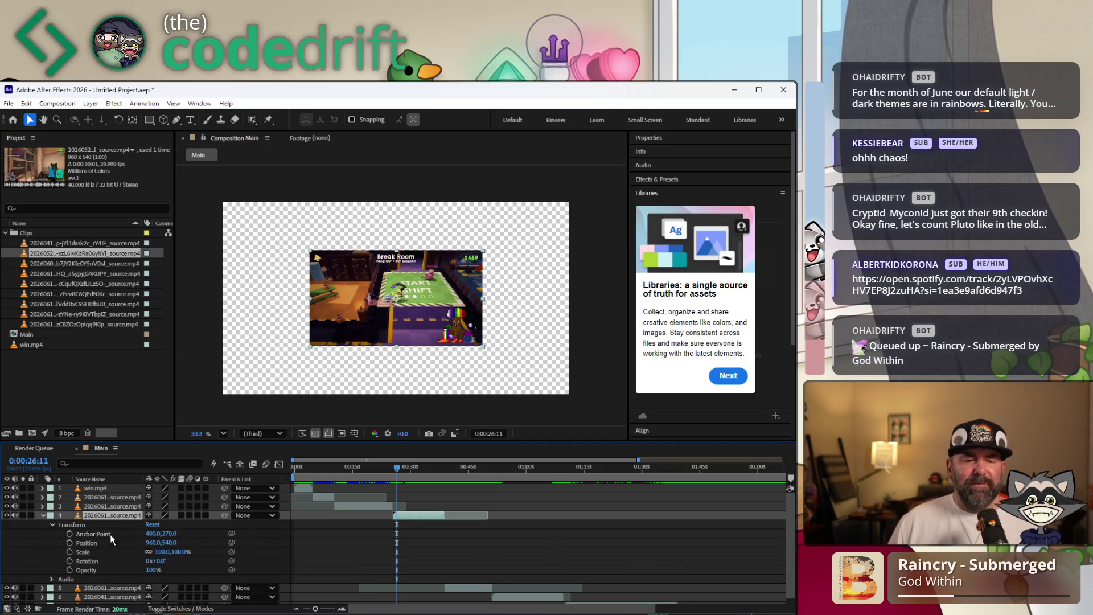
{"action": "left_click", "coordinate": [156, 555]}
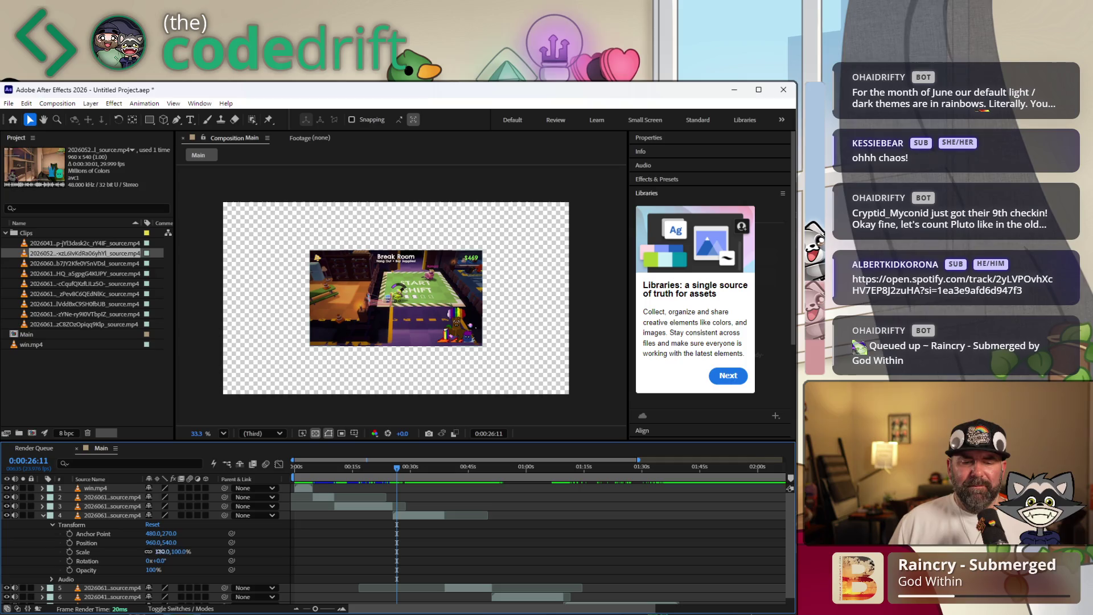
{"action": "left_click", "coordinate": [159, 552]}
{"action": "type", "text": "00"}
{"action": "key", "text": "Return"}
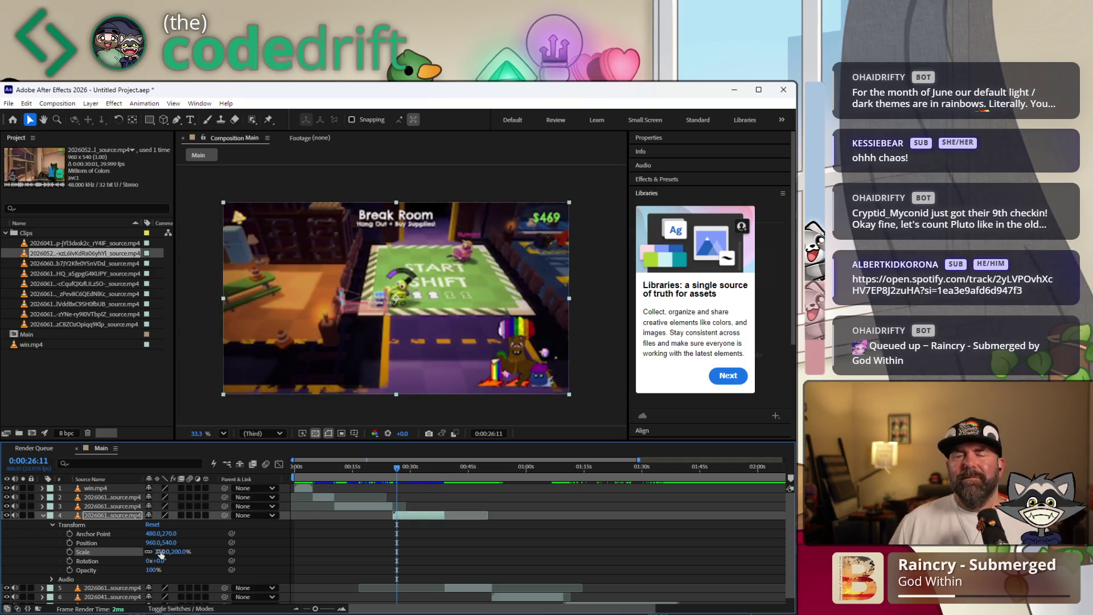
{"action": "left_click_drag", "start_coordinate": [432, 476], "coordinate": [448, 470]}
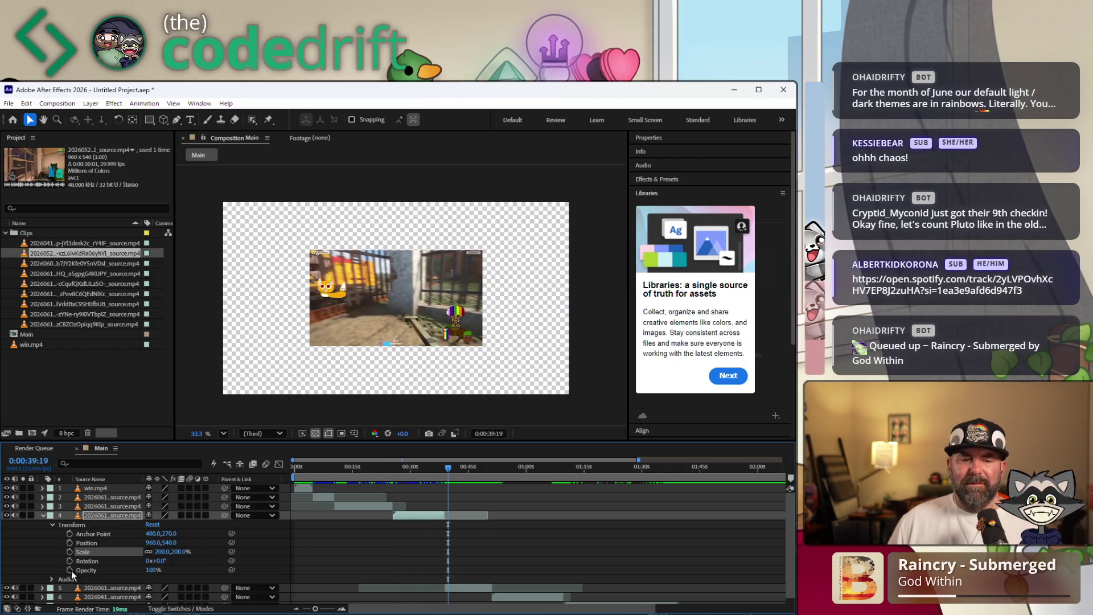
{"action": "left_click", "coordinate": [45, 516]}
Set layer 5's Scale to 200% and check the enlarged clip
{"action": "left_click", "coordinate": [47, 525]}
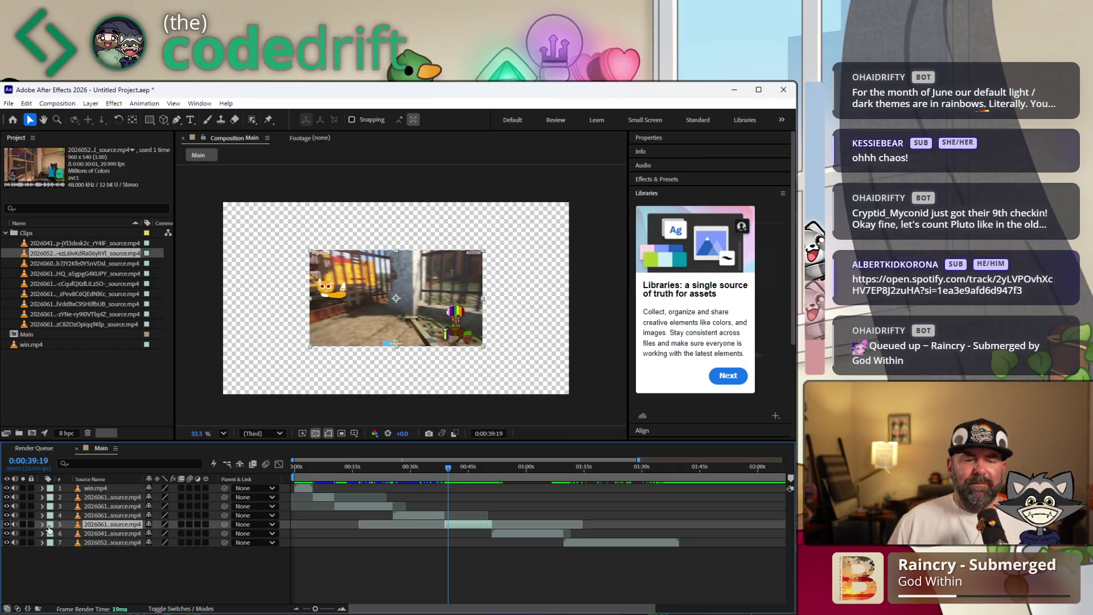
{"action": "left_click", "coordinate": [43, 525]}
{"action": "left_click", "coordinate": [52, 534]}
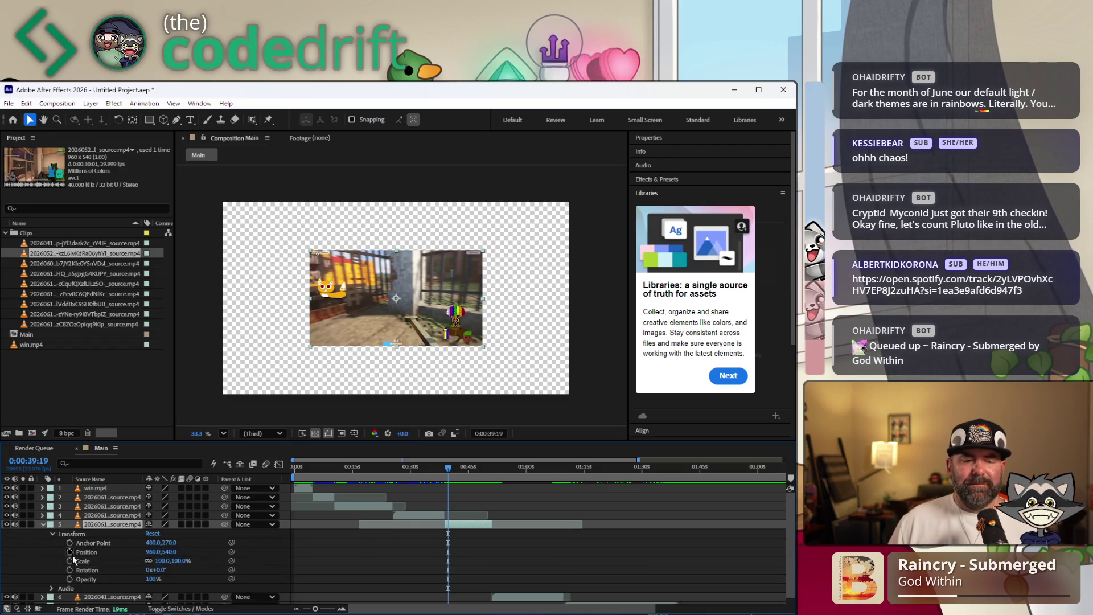
{"action": "left_click", "coordinate": [160, 562]}
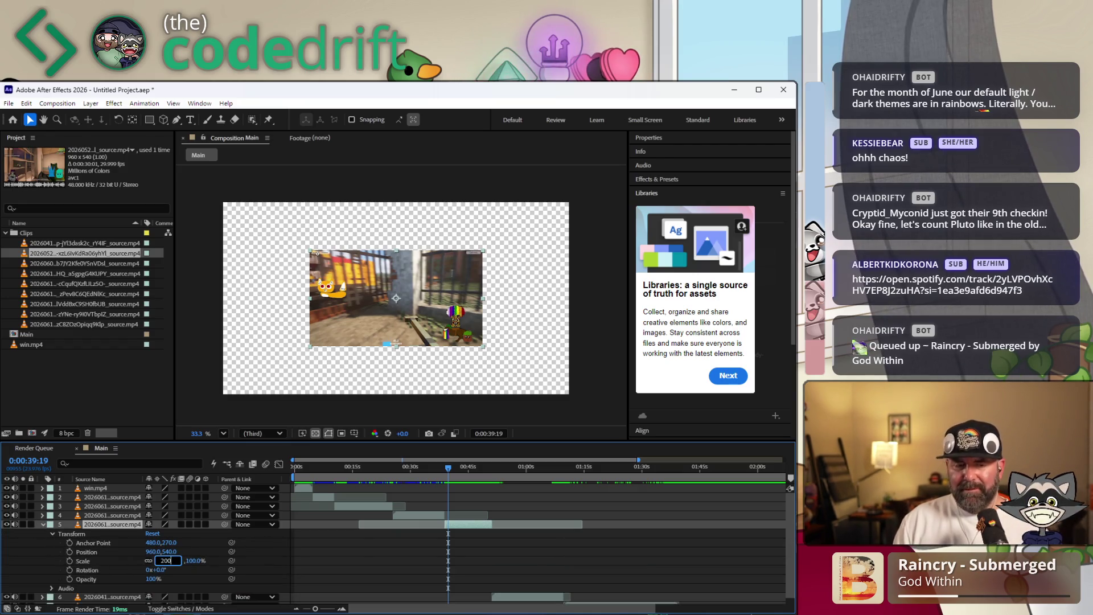
{"action": "key", "text": "Return"}
{"action": "left_click", "coordinate": [486, 472]}
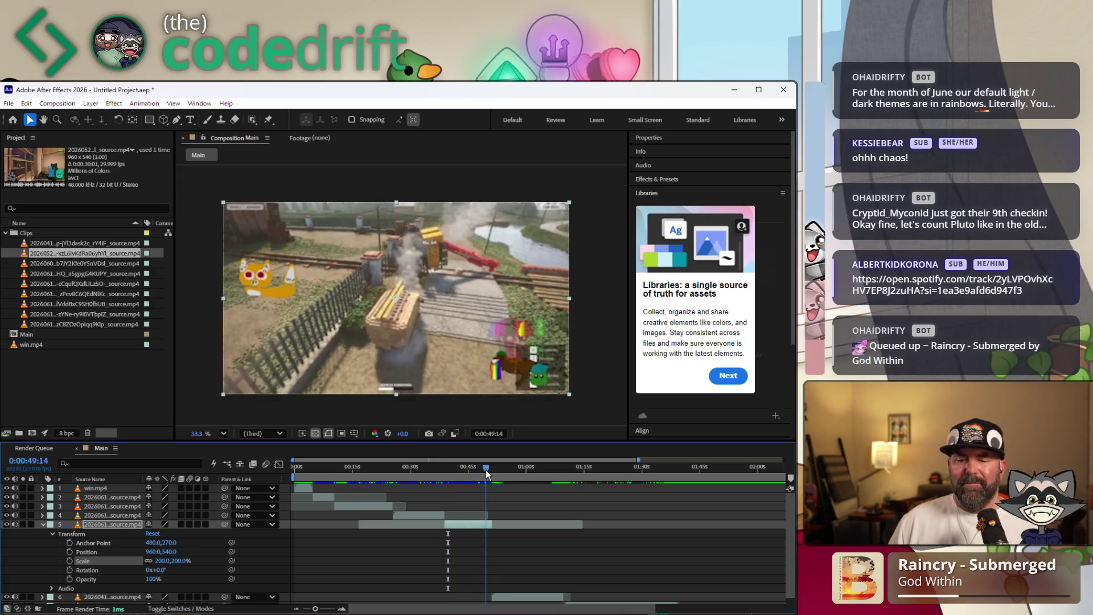
{"action": "left_click", "coordinate": [43, 526]}
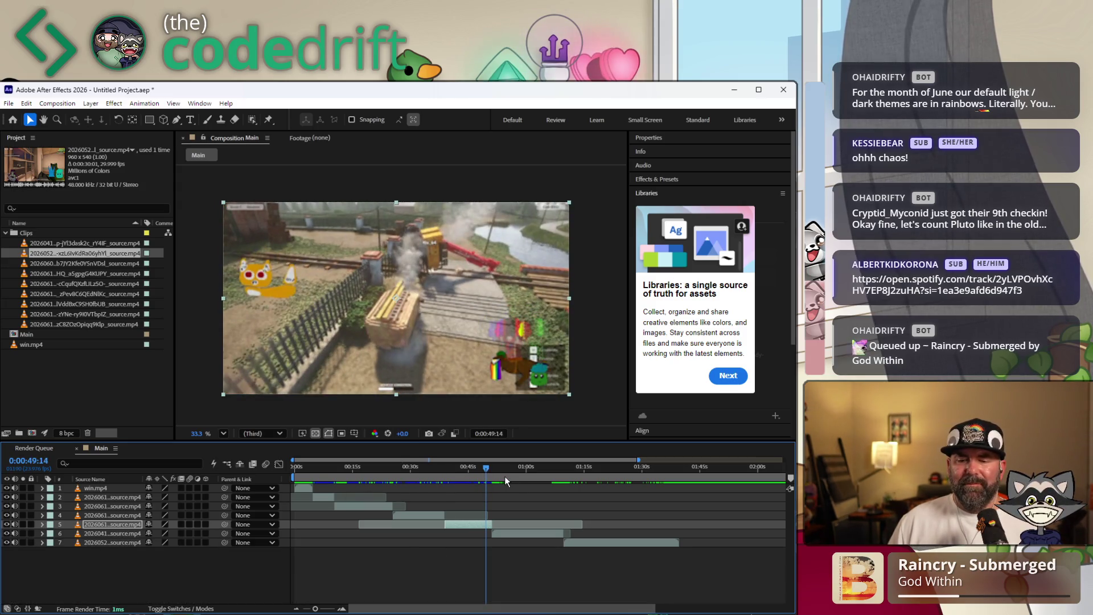
Move the preview through the sixth clip to the seventh clip's footage
{"action": "left_click", "coordinate": [504, 475]}
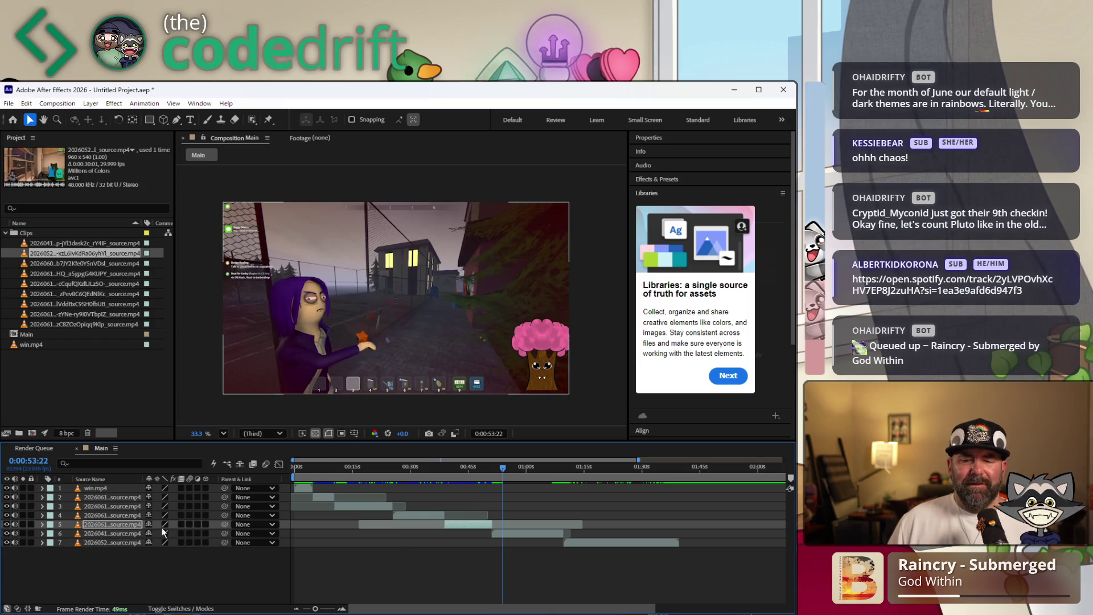
{"action": "left_click", "coordinate": [43, 533]}
{"action": "left_click", "coordinate": [88, 544]}
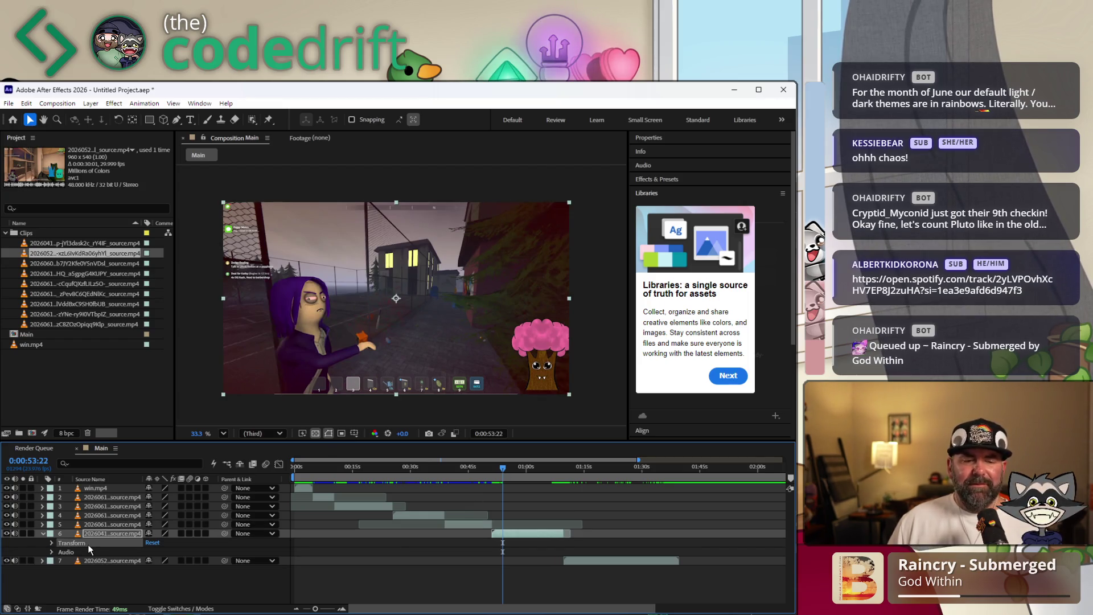
{"action": "left_click", "coordinate": [43, 533]}
{"action": "left_click", "coordinate": [562, 467]}
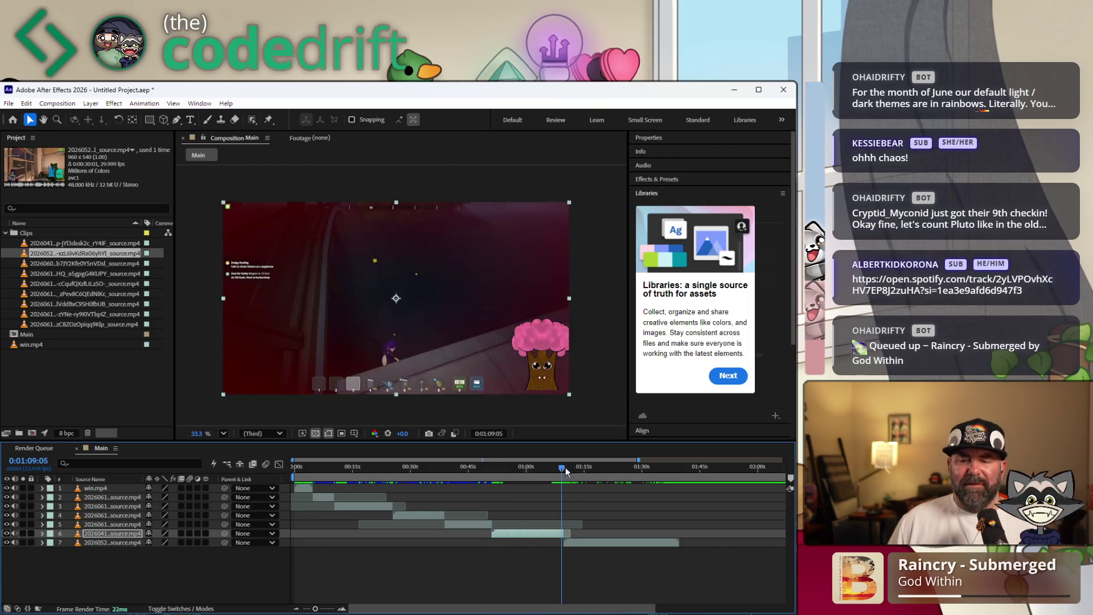
{"action": "left_click_drag", "start_coordinate": [564, 471], "coordinate": [574, 468]}
Set layer 7's Scale to 200% and scrub through its later frames
{"action": "left_click", "coordinate": [85, 542]}
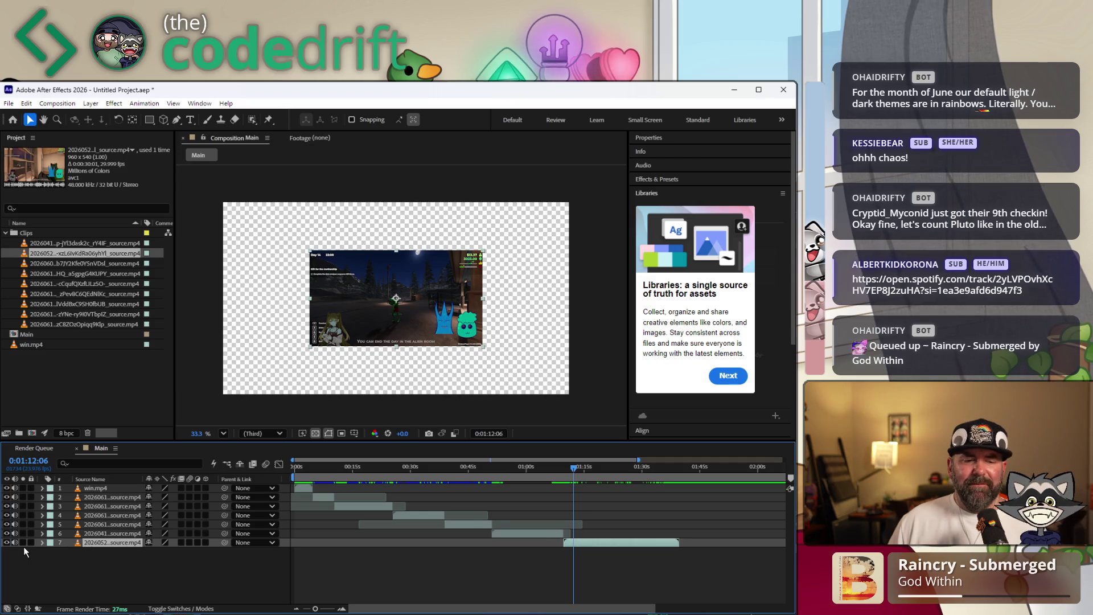
{"action": "left_click", "coordinate": [41, 542]}
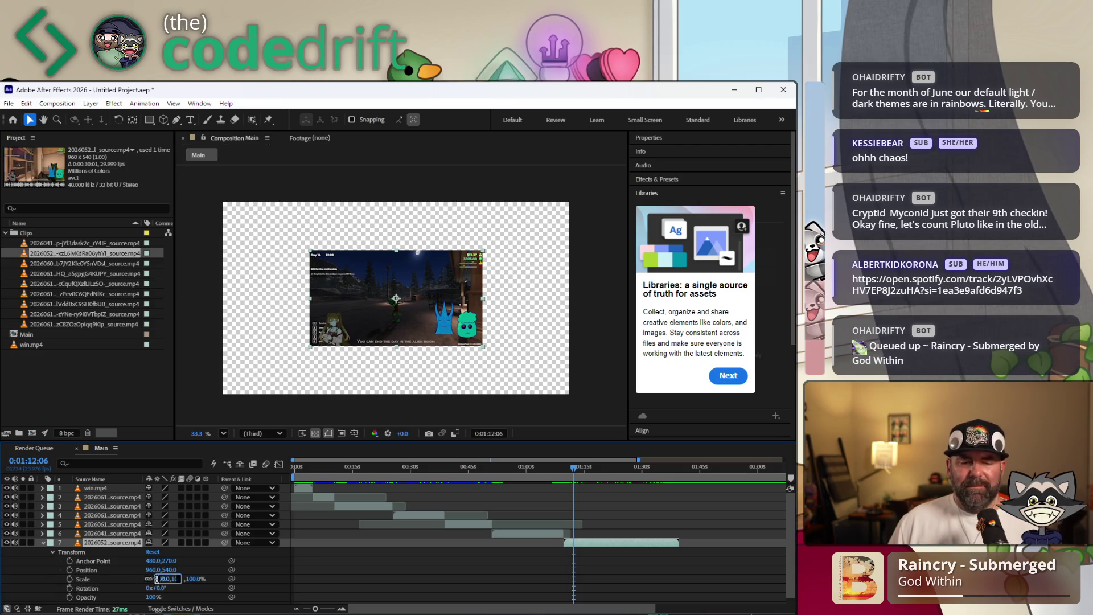
{"action": "left_click", "coordinate": [157, 579]}
{"action": "key", "text": "Return"}
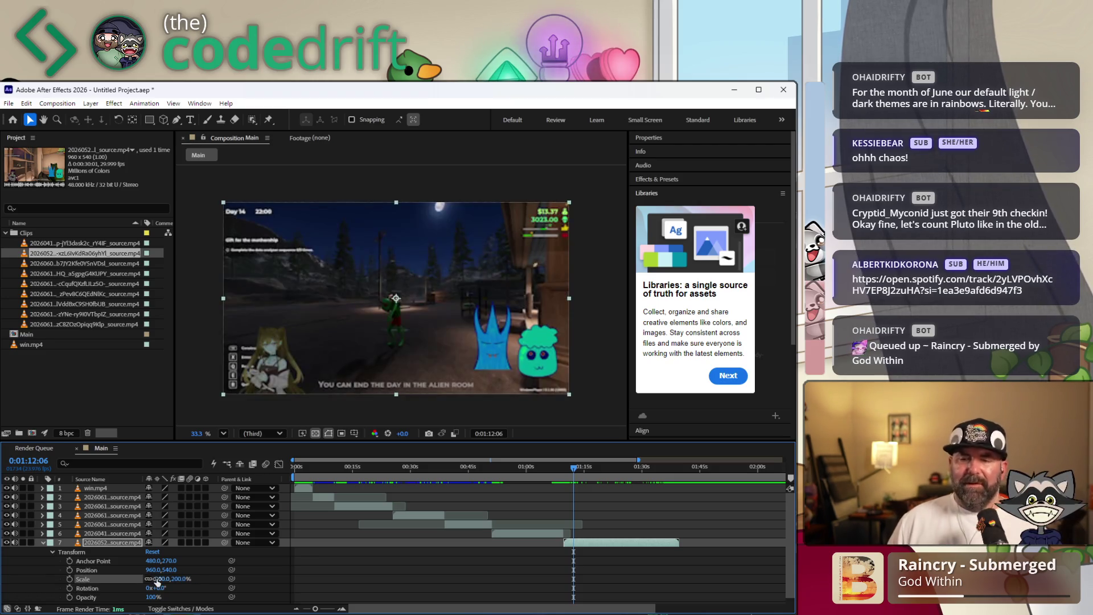
{"action": "left_click_drag", "start_coordinate": [555, 472], "coordinate": [674, 469]}
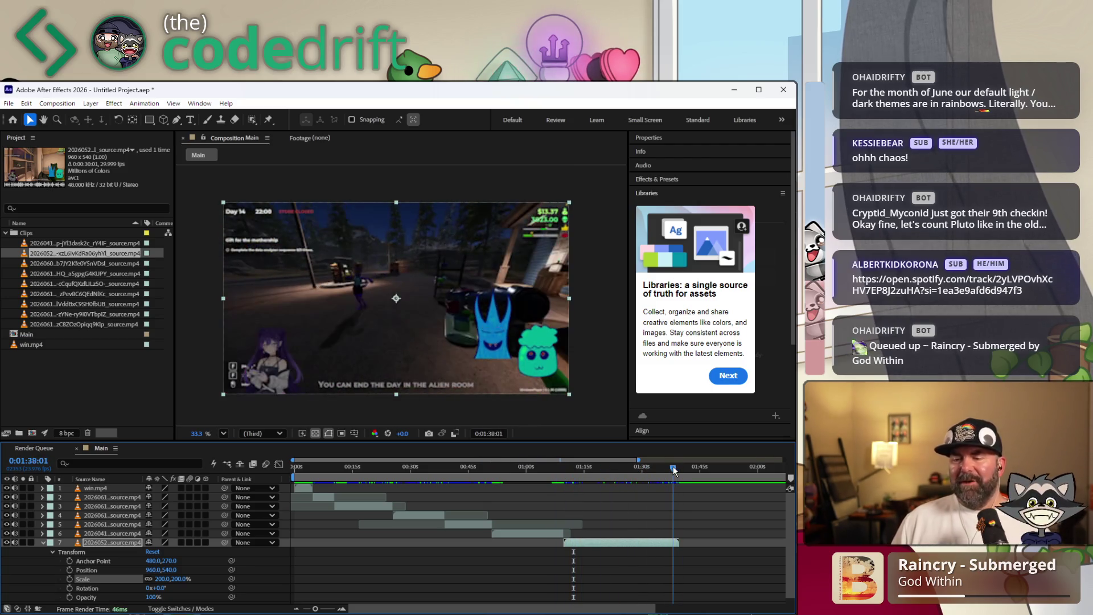
{"action": "mouse_move", "coordinate": [626, 473]}
{"action": "left_mouse_down"}
{"action": "mouse_move", "coordinate": [279, 487]}
{"action": "mouse_move", "coordinate": [680, 488]}
{"action": "left_mouse_up"}
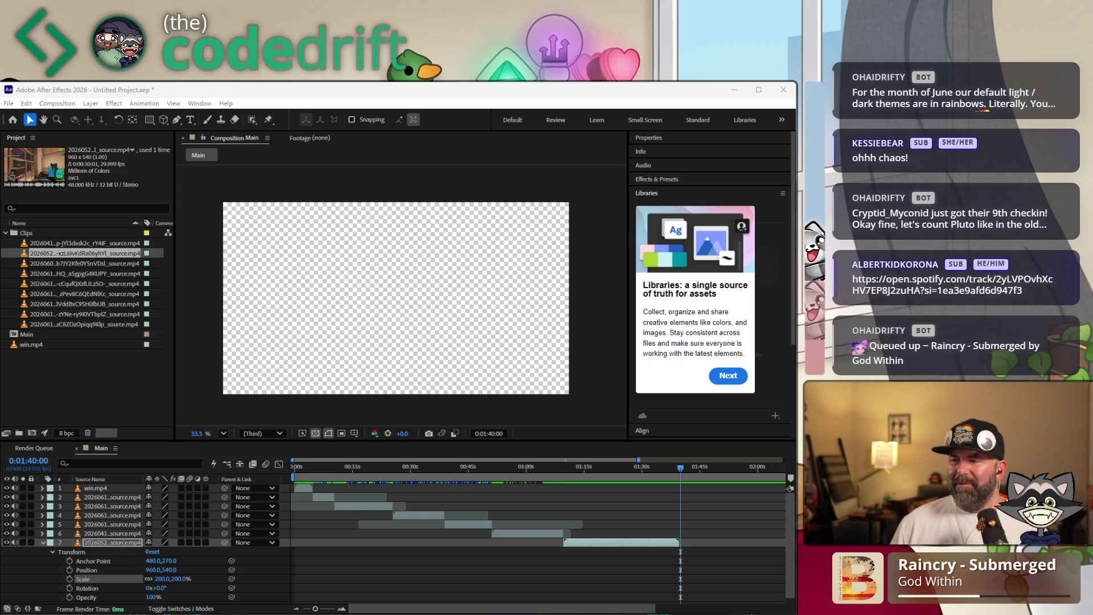
File the new gameplay clip in the Clips folder and add it to Main starting near 1:40
{"action": "left_click_drag", "start_coordinate": [86, 253], "coordinate": [66, 231]}
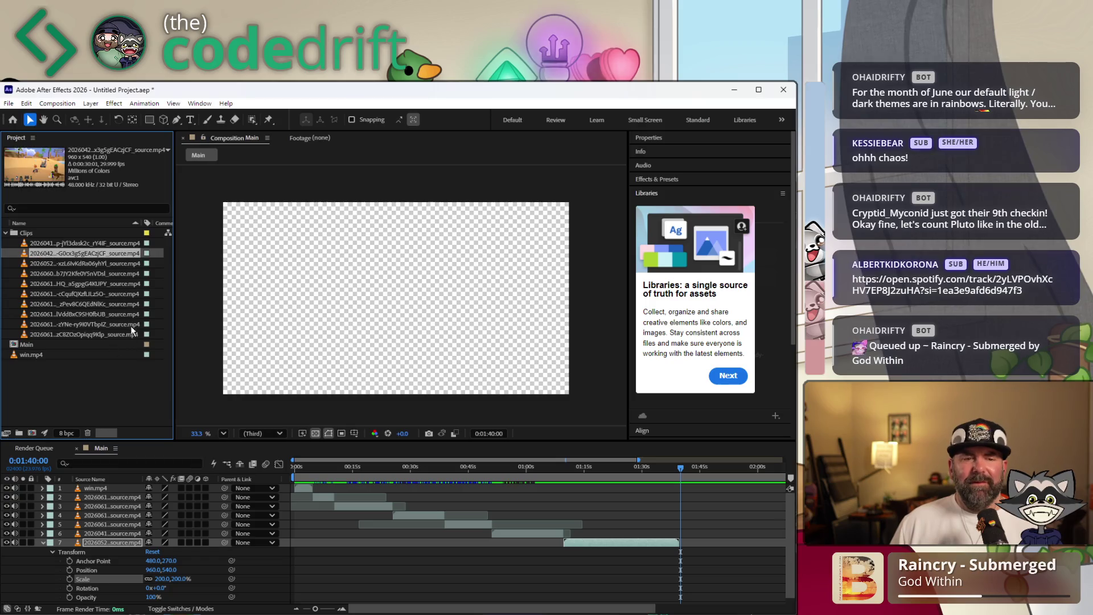
{"action": "mouse_move", "coordinate": [89, 258]}
{"action": "left_mouse_down"}
{"action": "mouse_move", "coordinate": [564, 582]}
{"action": "mouse_move", "coordinate": [716, 571]}
{"action": "mouse_move", "coordinate": [713, 556]}
{"action": "left_mouse_up"}
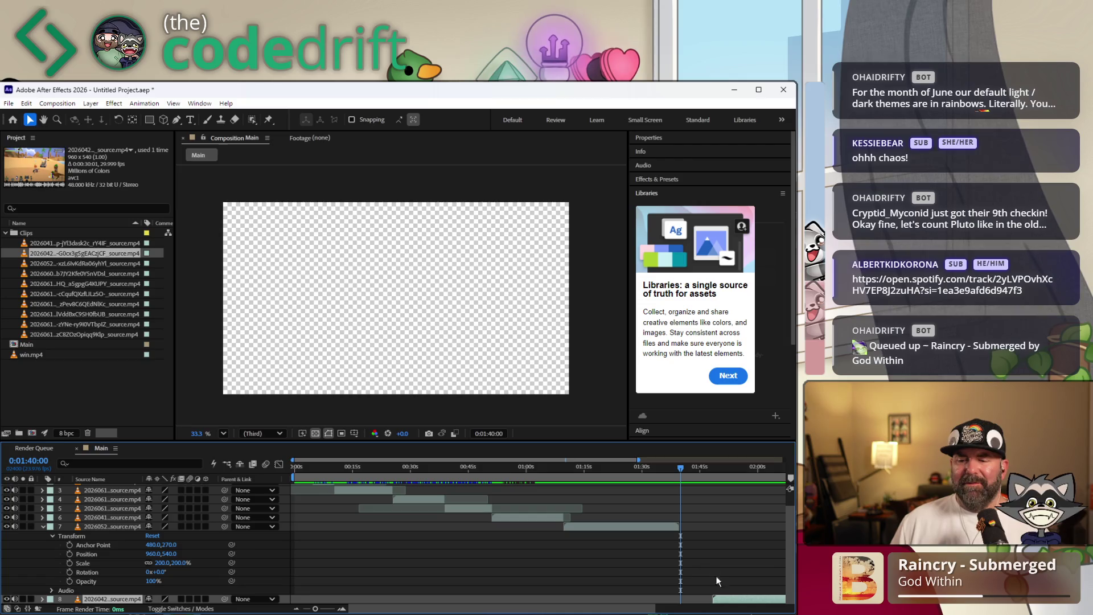
{"action": "left_click", "coordinate": [42, 527]}
{"action": "left_click_drag", "start_coordinate": [730, 549], "coordinate": [695, 552]}
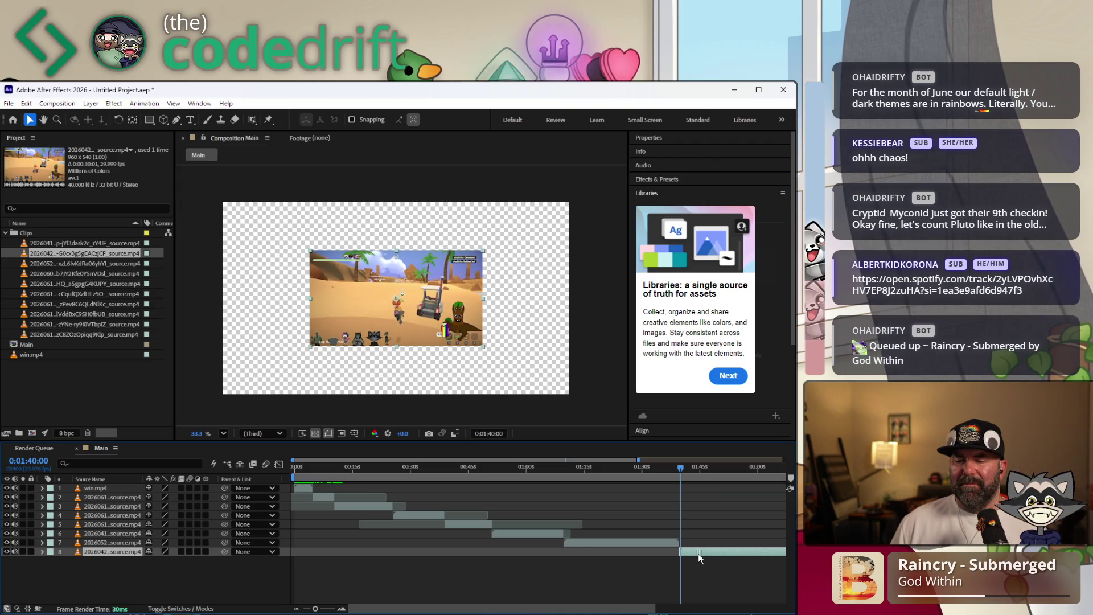
{"action": "left_click", "coordinate": [675, 466]}
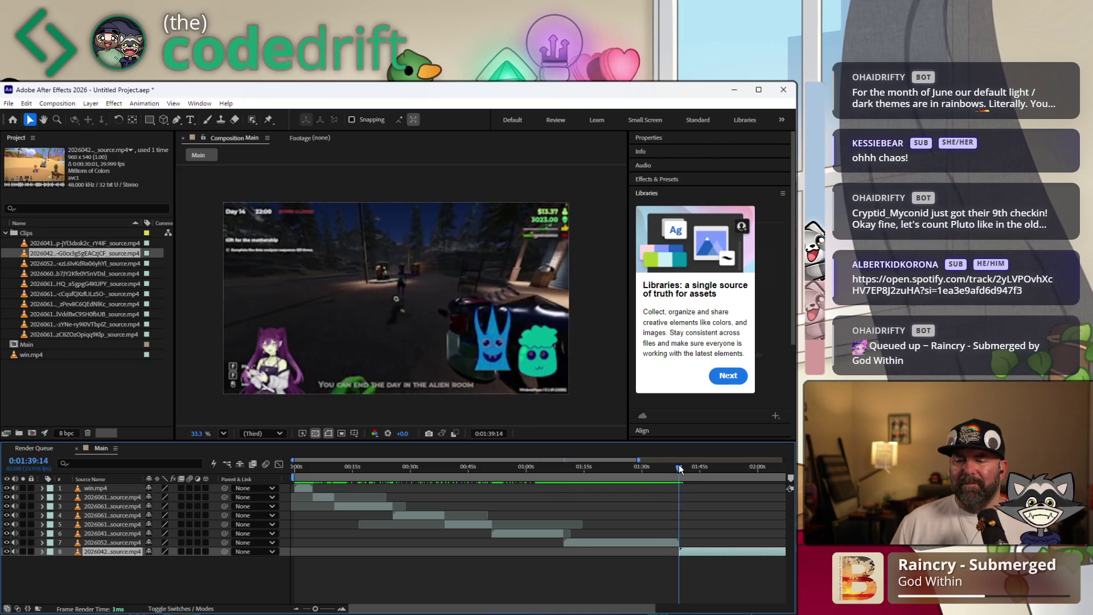
{"action": "left_click", "coordinate": [680, 467]}
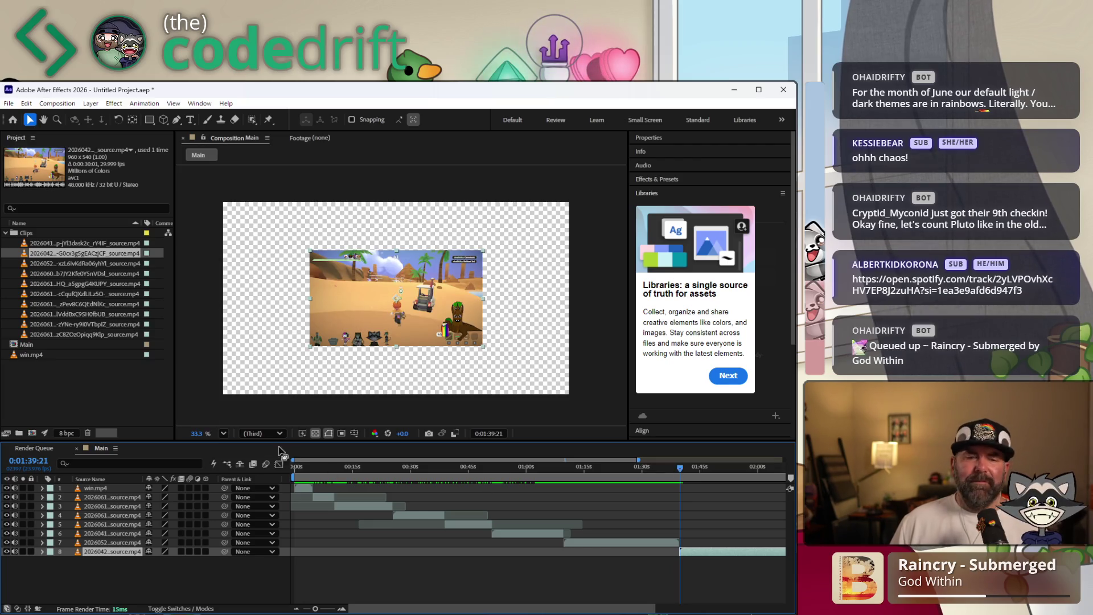
Set layer 8's Transform Scale to 200%
{"action": "left_click", "coordinate": [43, 552]}
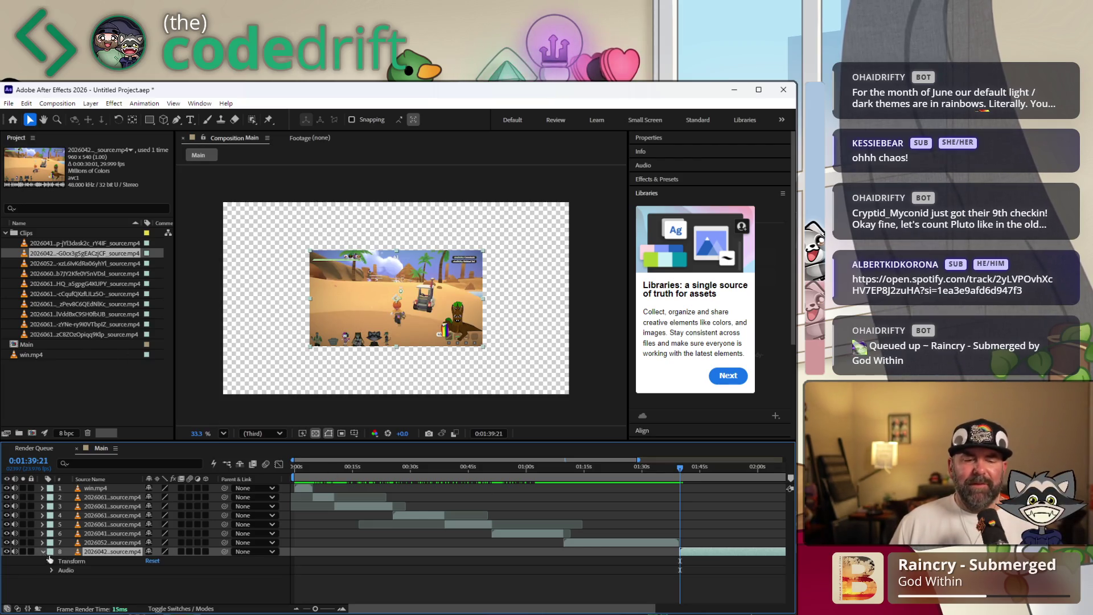
{"action": "left_click", "coordinate": [52, 561]}
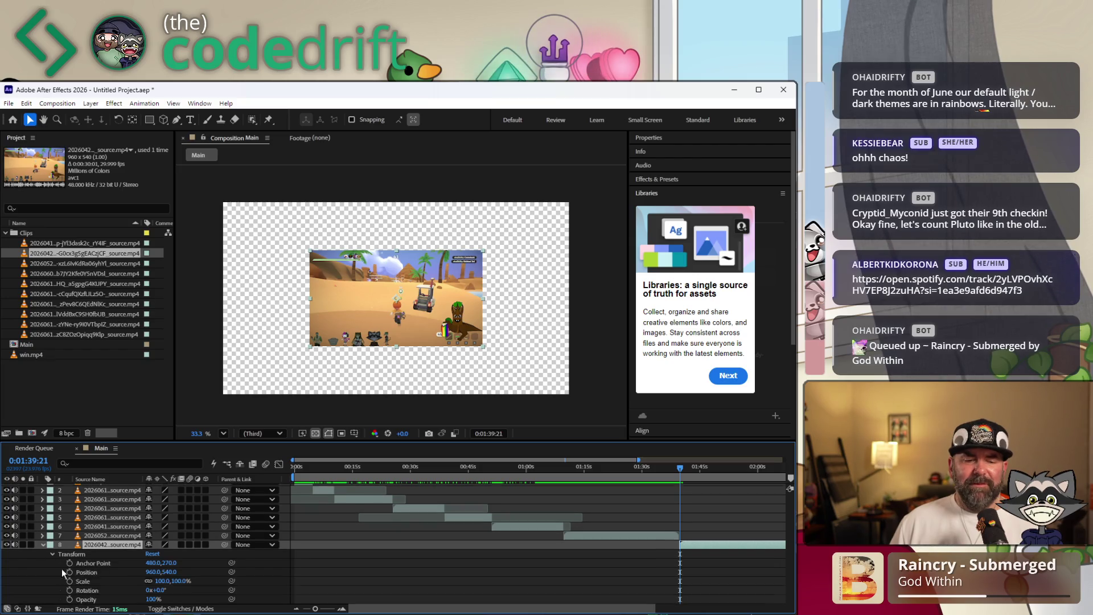
{"action": "left_click", "coordinate": [165, 588]}
{"action": "type", "text": "200"}
{"action": "key", "text": "Return"}
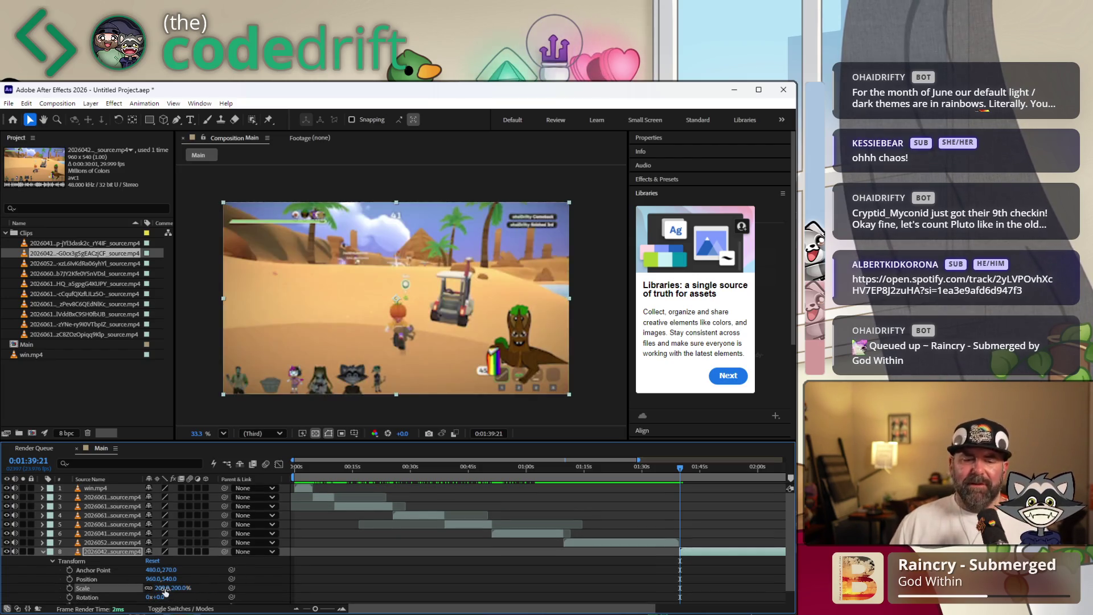
Trim layer 8's out-point back to the playhead and check the new ending
{"action": "left_click_drag", "start_coordinate": [565, 608], "coordinate": [695, 608]}
{"action": "mouse_move", "coordinate": [509, 467]}
{"action": "left_mouse_down"}
{"action": "mouse_move", "coordinate": [584, 467]}
{"action": "mouse_move", "coordinate": [513, 477]}
{"action": "mouse_move", "coordinate": [568, 482]}
{"action": "left_mouse_up"}
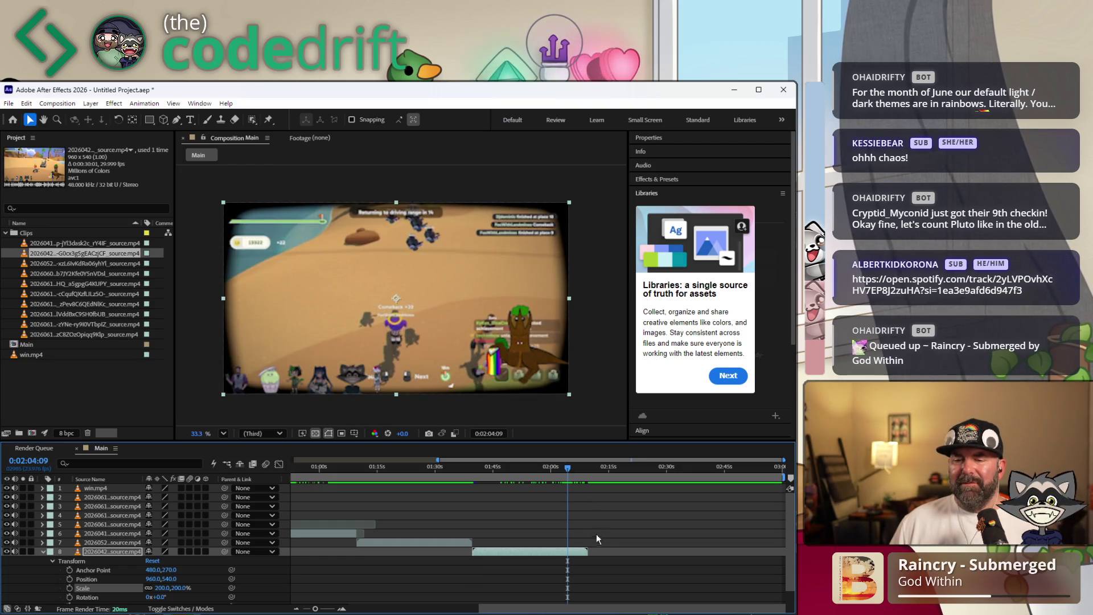
{"action": "left_click_drag", "start_coordinate": [587, 553], "coordinate": [567, 553]}
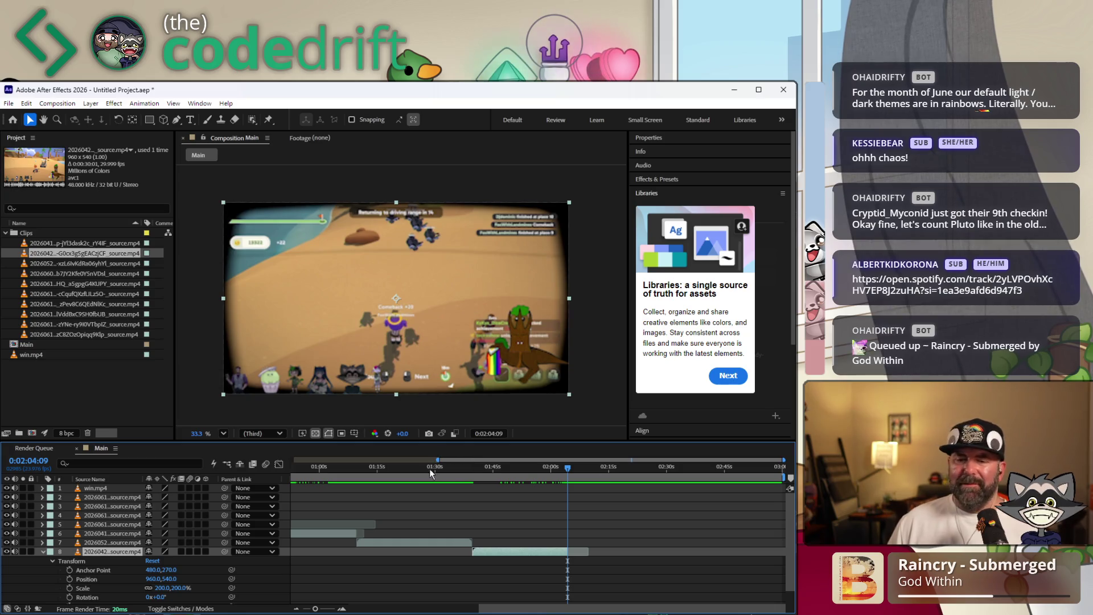
{"action": "mouse_move", "coordinate": [423, 466]}
{"action": "left_mouse_down"}
{"action": "mouse_move", "coordinate": [573, 468]}
{"action": "mouse_move", "coordinate": [251, 496]}
{"action": "left_mouse_up"}
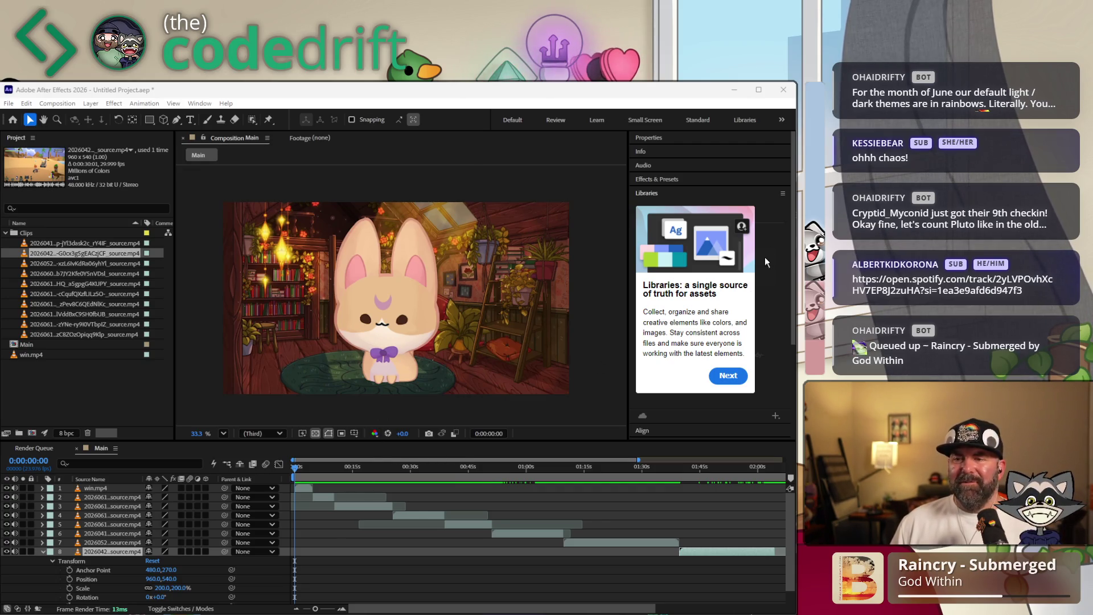
{"action": "left_click", "coordinate": [755, 353]}
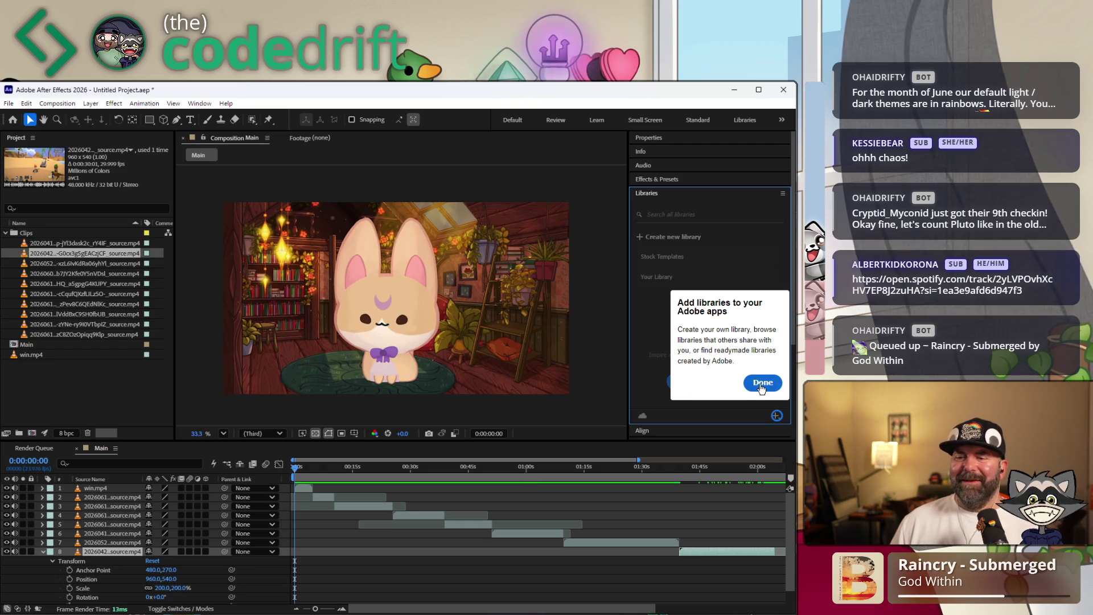
Close the Libraries tour with Done, then skim the montage's opening clips
{"action": "left_click", "coordinate": [762, 384]}
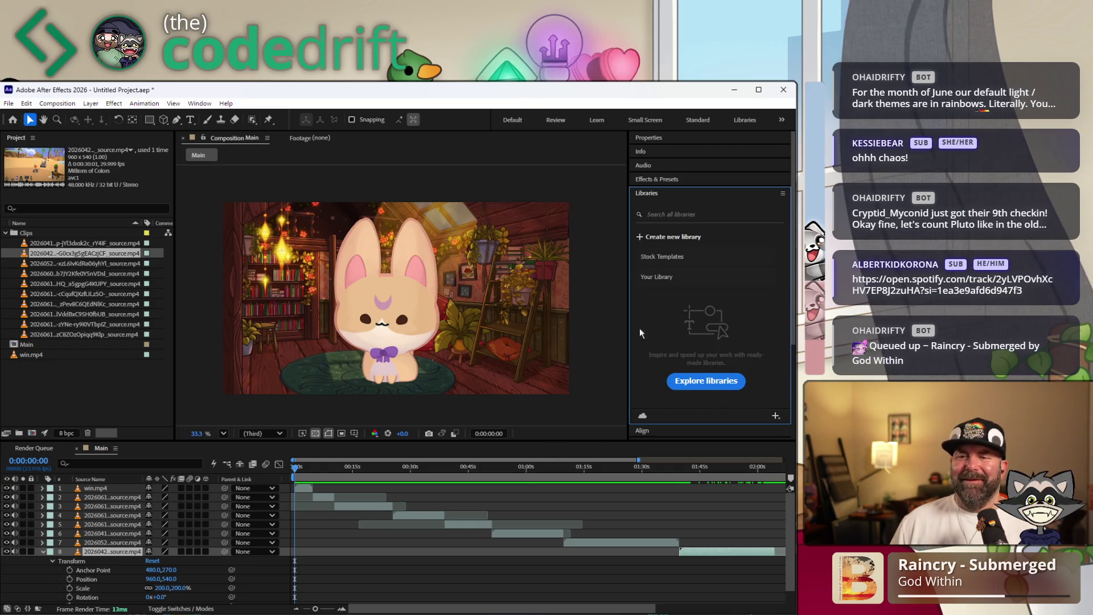
{"action": "mouse_move", "coordinate": [312, 469]}
{"action": "left_mouse_down"}
{"action": "mouse_move", "coordinate": [285, 469]}
{"action": "mouse_move", "coordinate": [364, 469]}
{"action": "mouse_move", "coordinate": [264, 471]}
{"action": "left_mouse_up"}
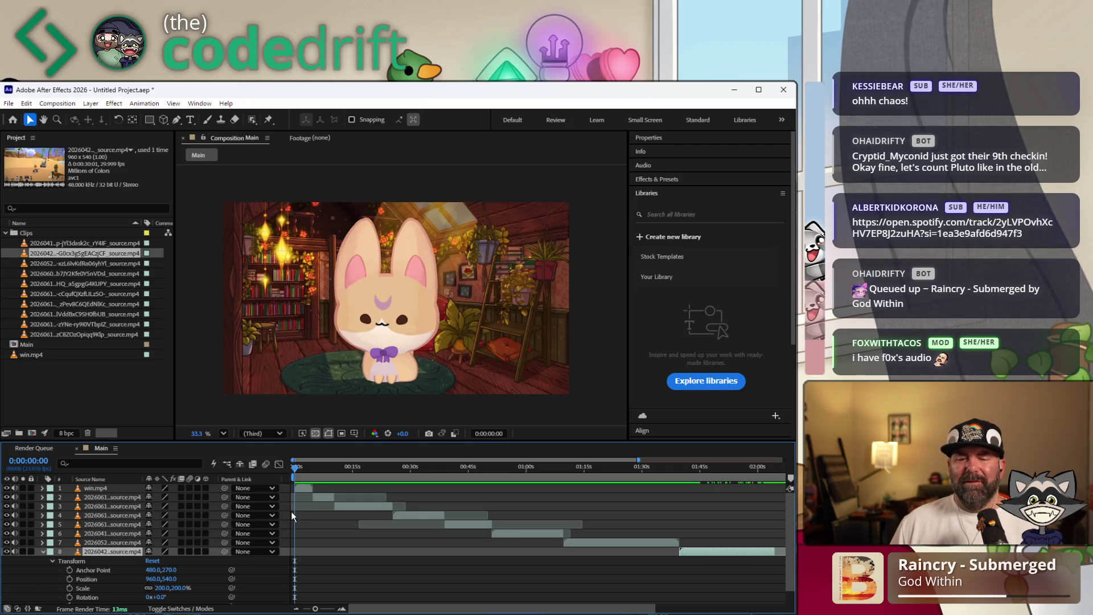
{"action": "left_click_drag", "start_coordinate": [307, 466], "coordinate": [619, 477]}
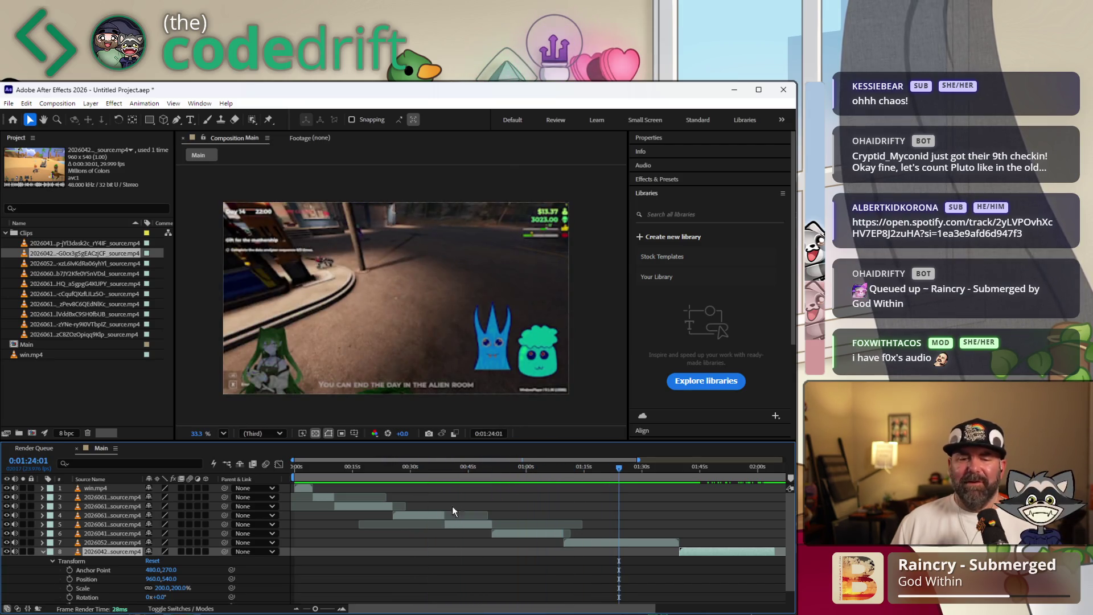
Collapse layer 8 and switch off audio on the lower gameplay layers
{"action": "left_click", "coordinate": [43, 553]}
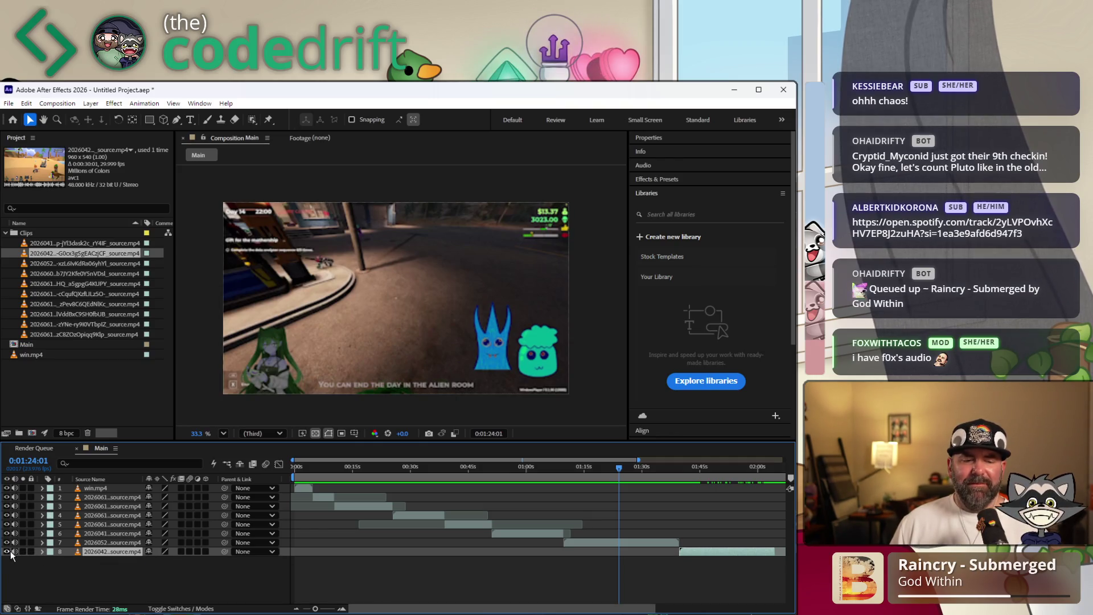
{"action": "left_click_drag", "start_coordinate": [15, 551], "coordinate": [16, 528]}
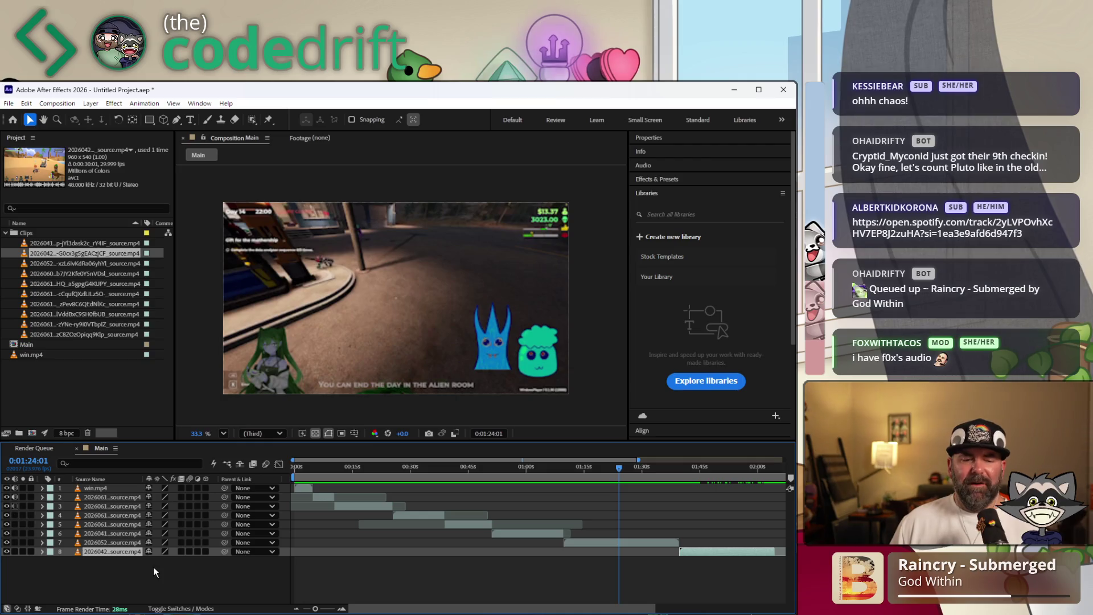
{"action": "mouse_move", "coordinate": [326, 467]}
{"action": "left_mouse_down"}
{"action": "mouse_move", "coordinate": [287, 469]}
{"action": "mouse_move", "coordinate": [335, 469]}
{"action": "mouse_move", "coordinate": [272, 469]}
{"action": "left_mouse_up"}
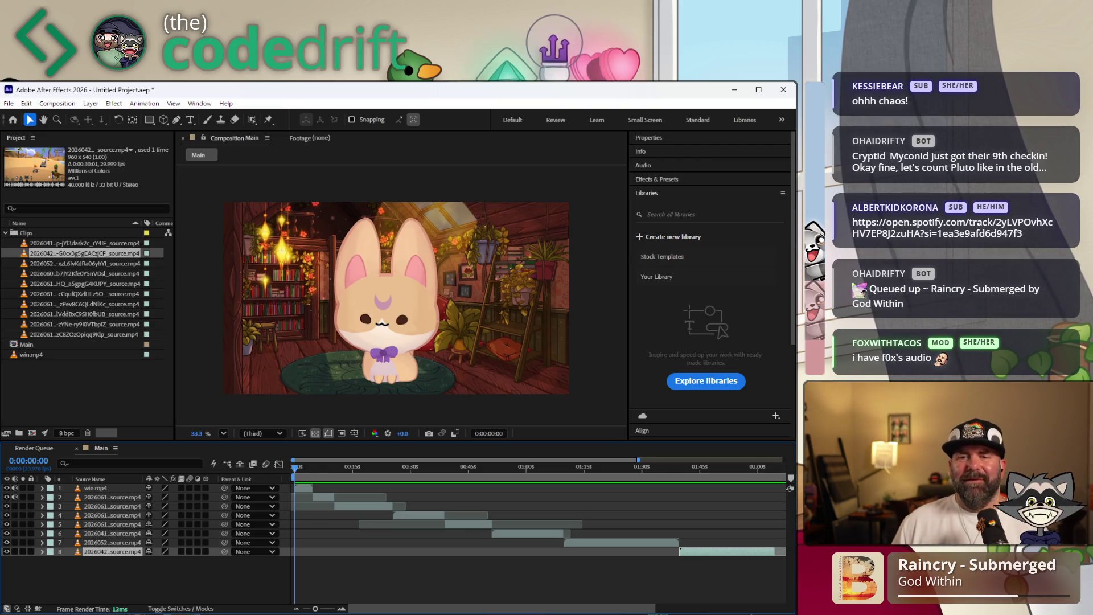
{"action": "left_click", "coordinate": [10, 238]}
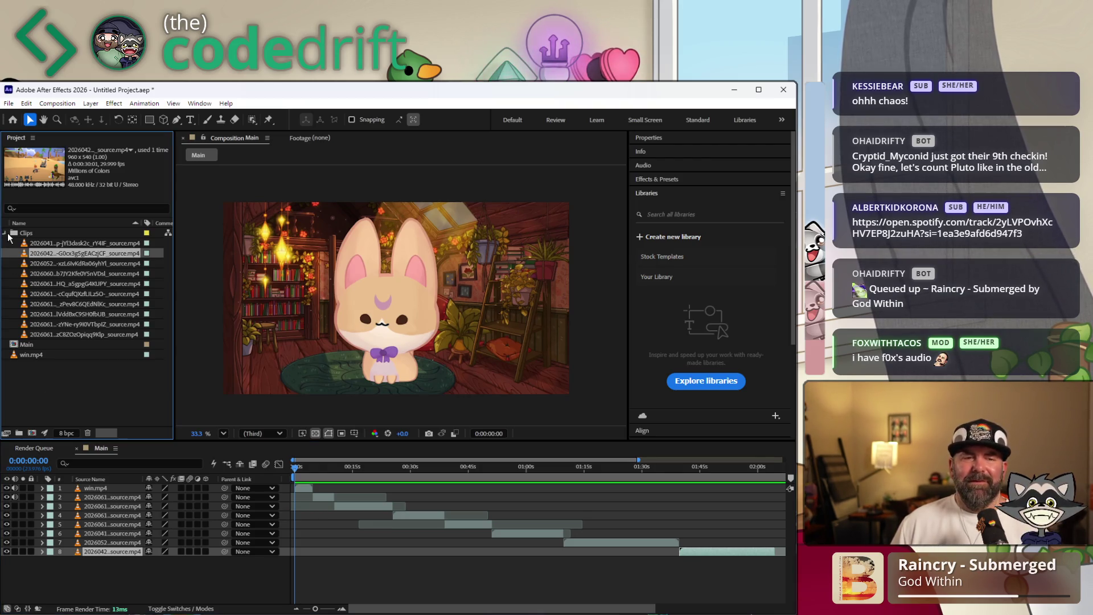
Create a new Project folder named 'fwiends' for the friends' art
{"action": "left_click", "coordinate": [5, 233]}
{"action": "right_click", "coordinate": [87, 289]}
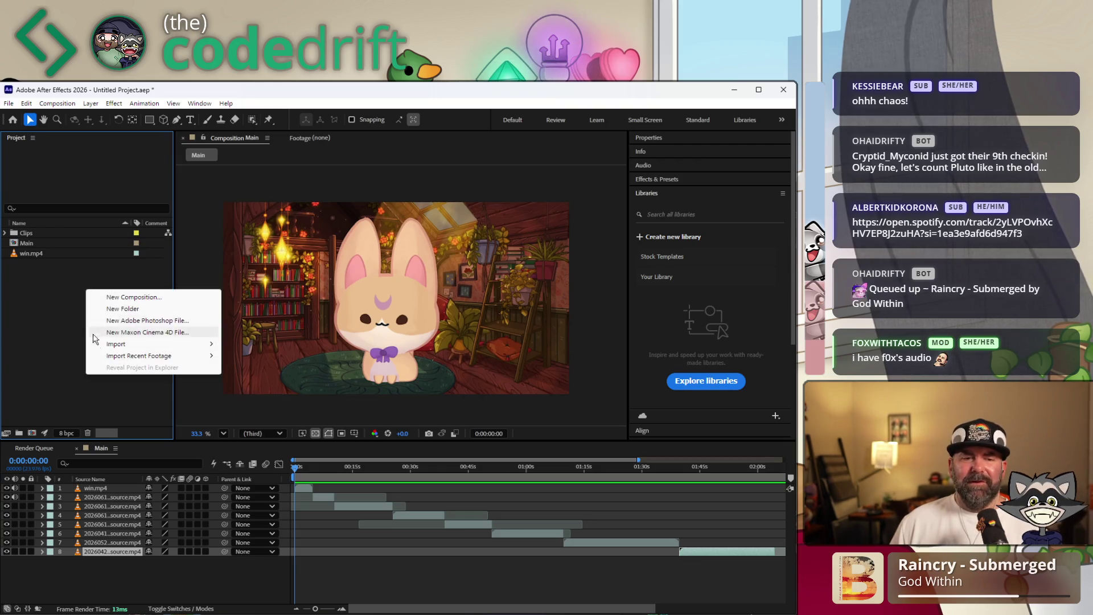
{"action": "left_click", "coordinate": [108, 309]}
{"action": "type", "text": "f"}
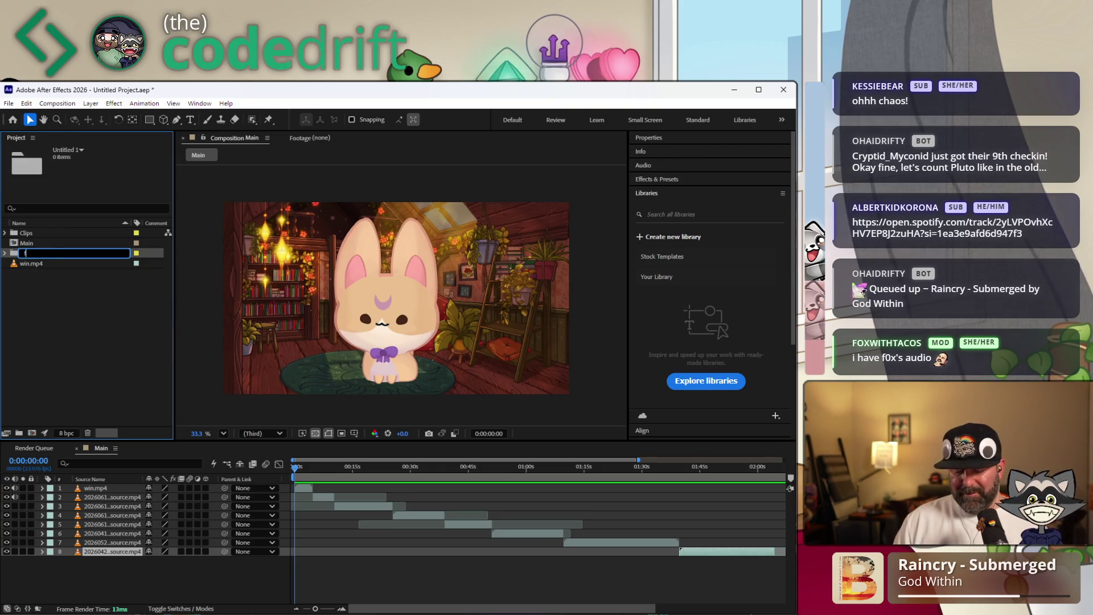
{"action": "type", "text": "wiends"}
{"action": "key", "text": "Return"}
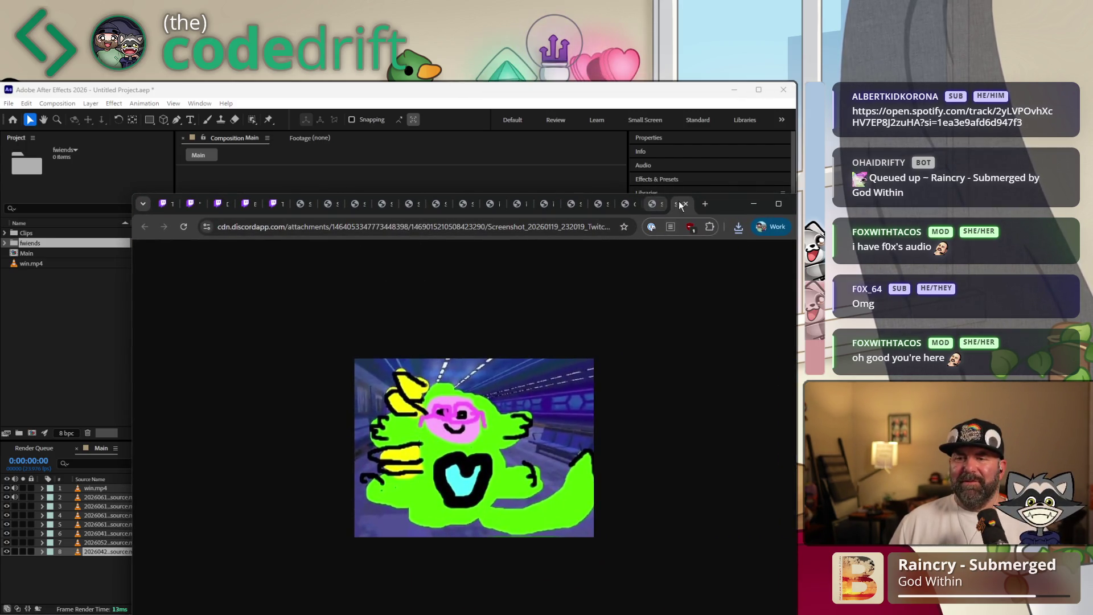
{"action": "left_click", "coordinate": [686, 204]}
Save the first Discord drawing as teckno in Downloads\art and close its tab
{"action": "right_click", "coordinate": [486, 370]}
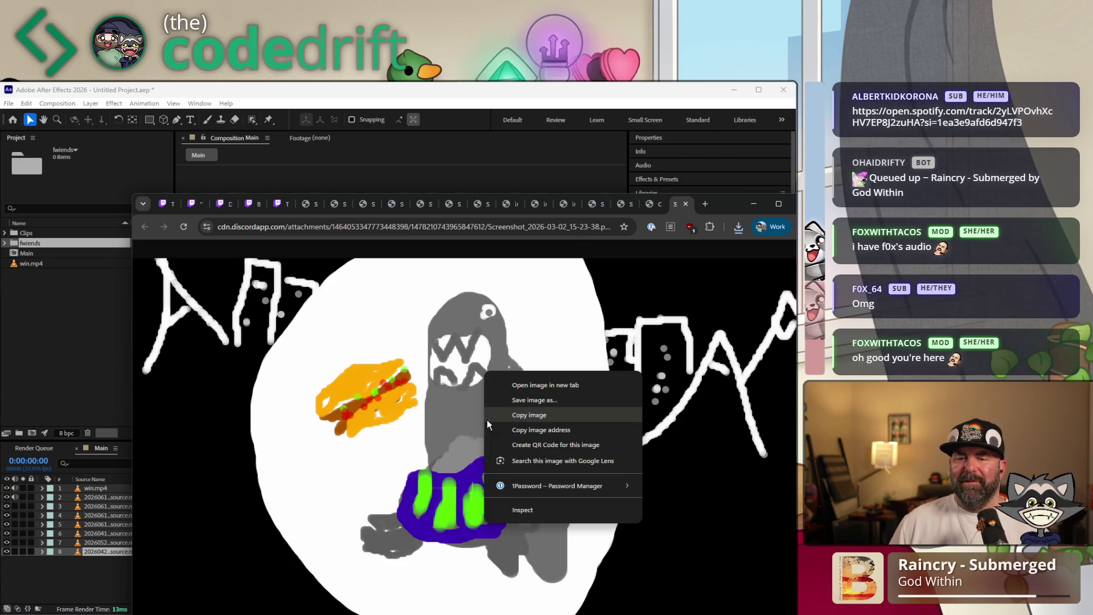
{"action": "left_click", "coordinate": [525, 413]}
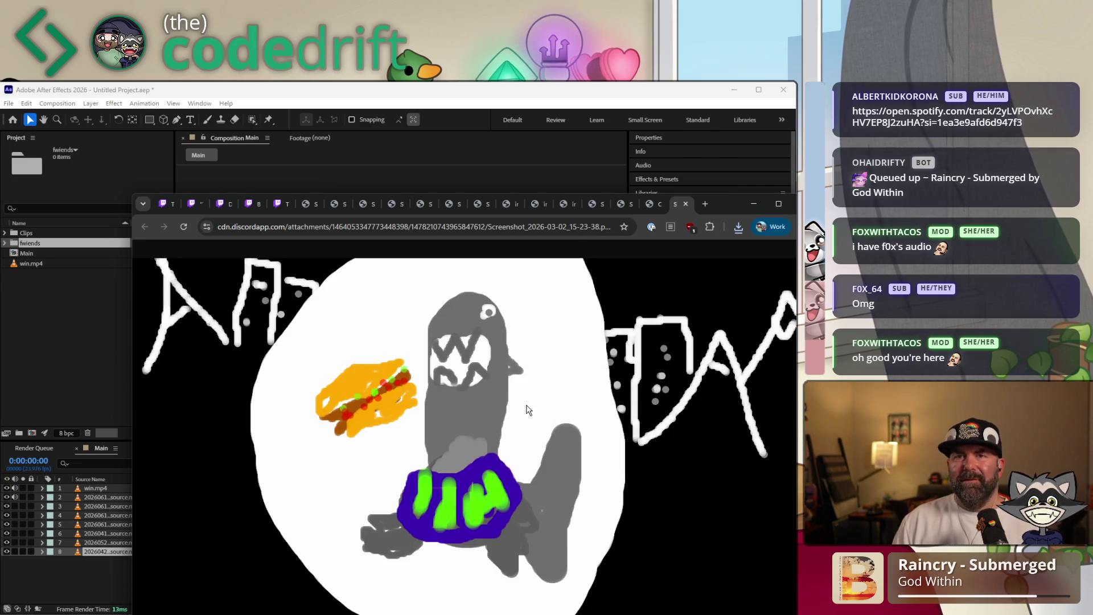
{"action": "key", "text": "ctrl+s"}
{"action": "type", "text": "tek"}
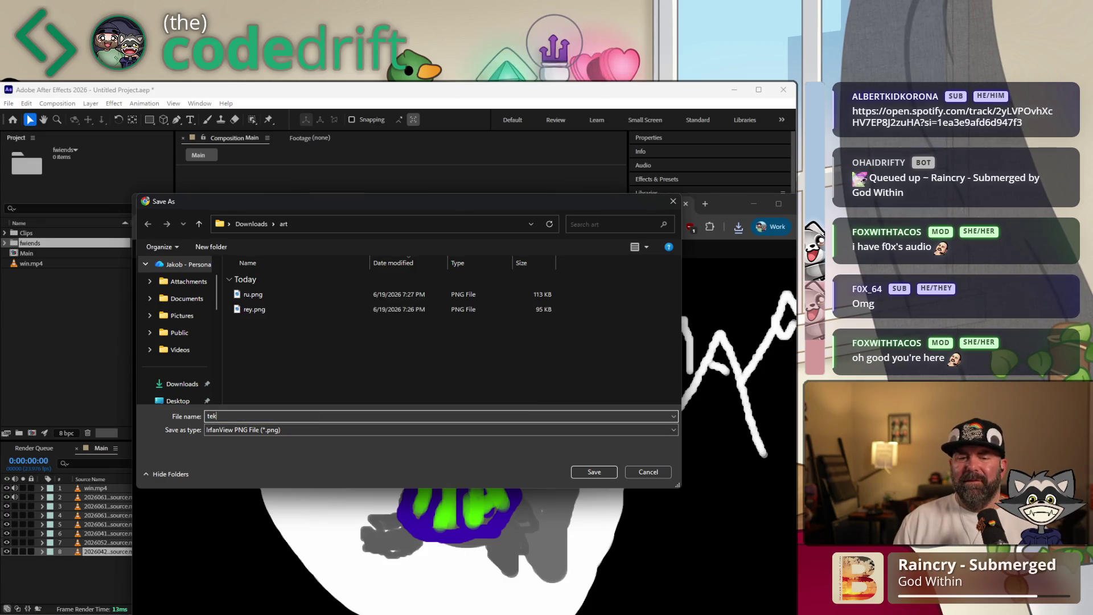
{"action": "key", "text": "Return"}
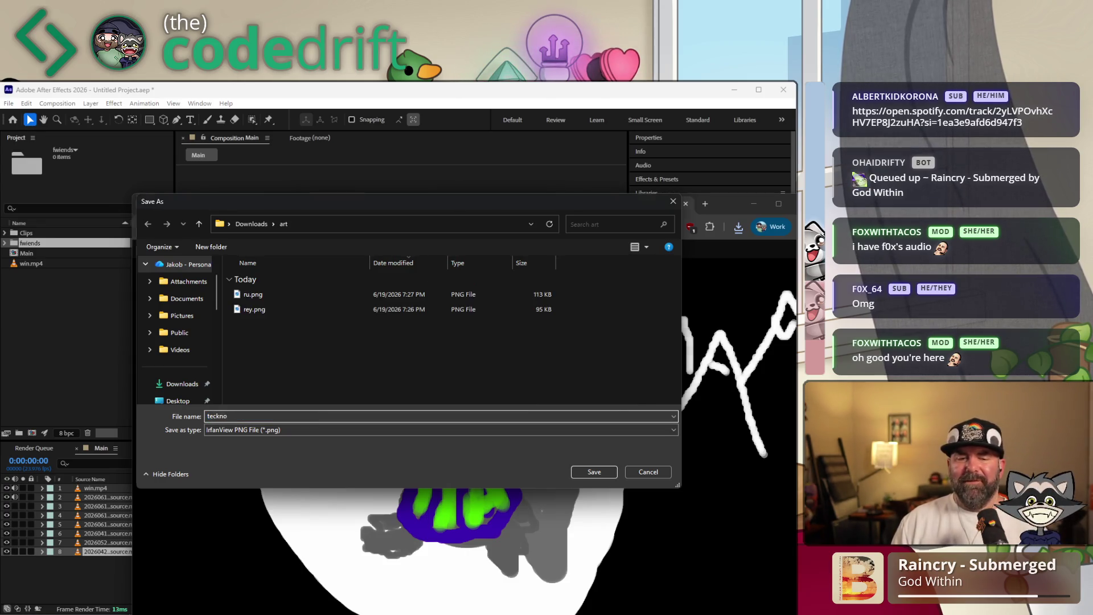
{"action": "left_click", "coordinate": [686, 204]}
Save the GIF as cre8v and close its tab
{"action": "right_click", "coordinate": [416, 384]}
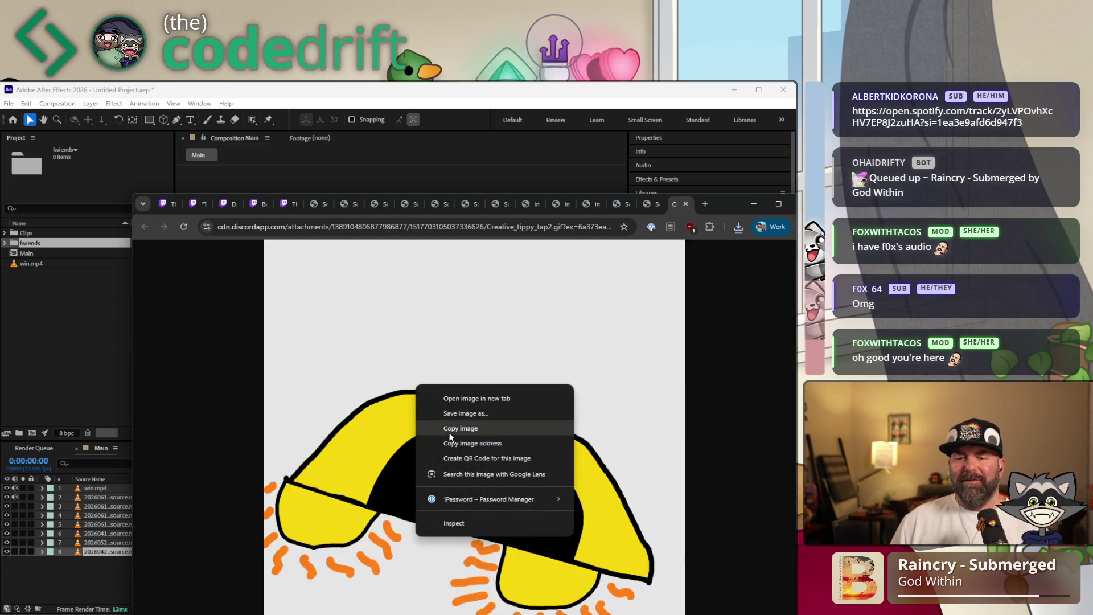
{"action": "left_click", "coordinate": [462, 424]}
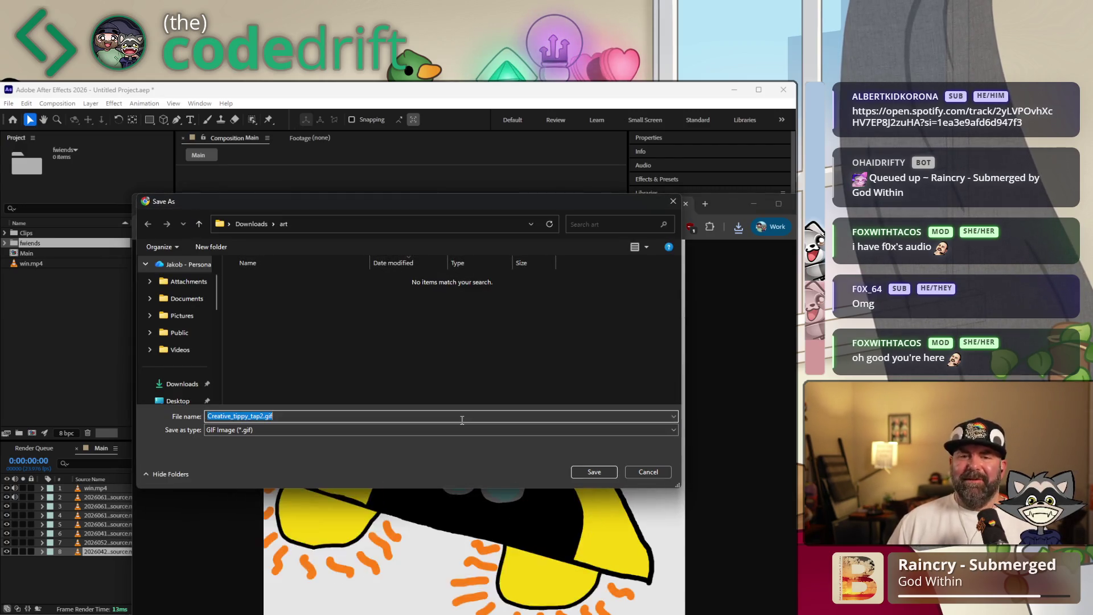
{"action": "type", "text": "cre8v"}
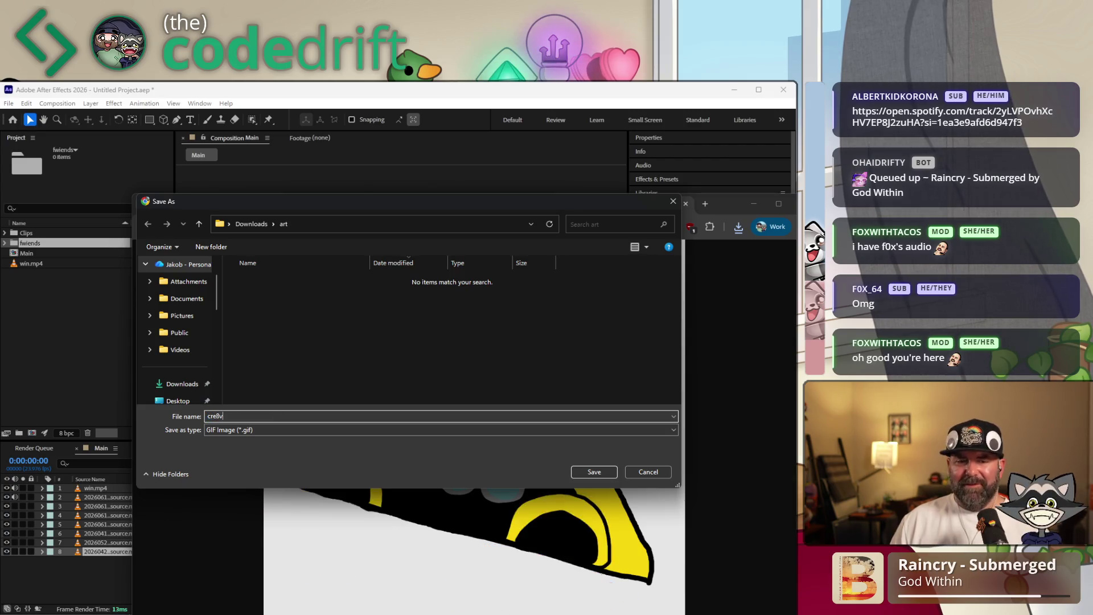
{"action": "key", "text": "Return"}
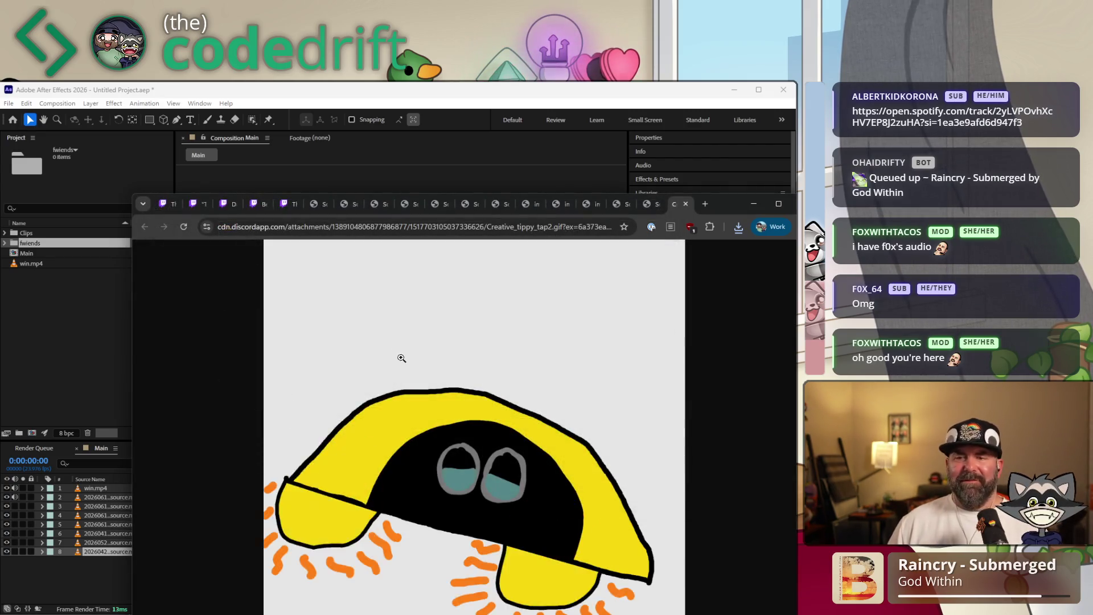
{"action": "left_click", "coordinate": [685, 203]}
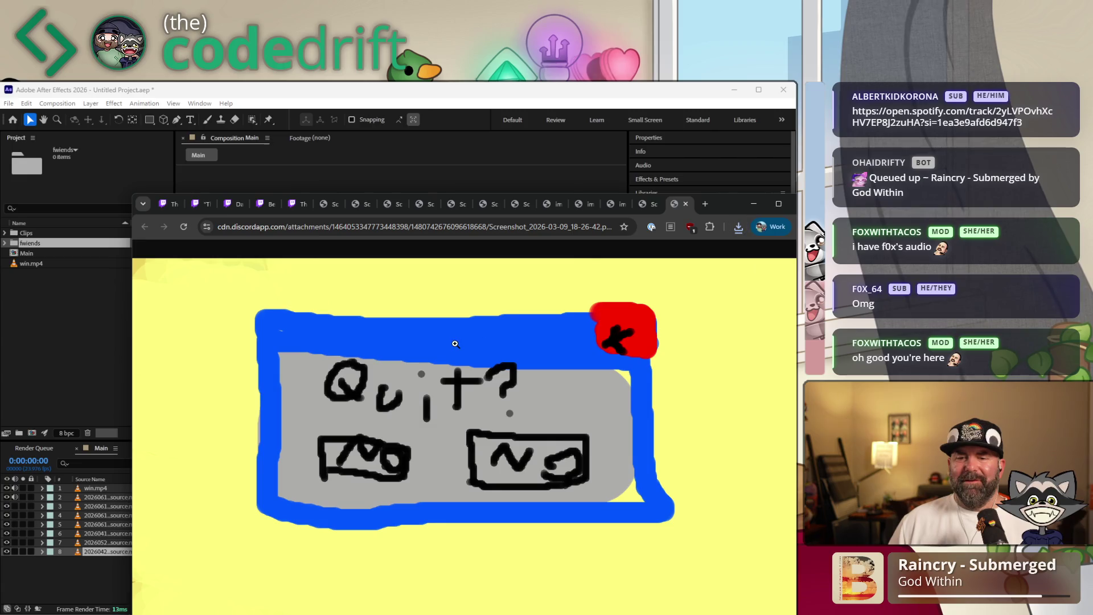
Save the Quit drawing as quit and close its tab
{"action": "right_click", "coordinate": [455, 345]}
{"action": "left_click", "coordinate": [493, 372]}
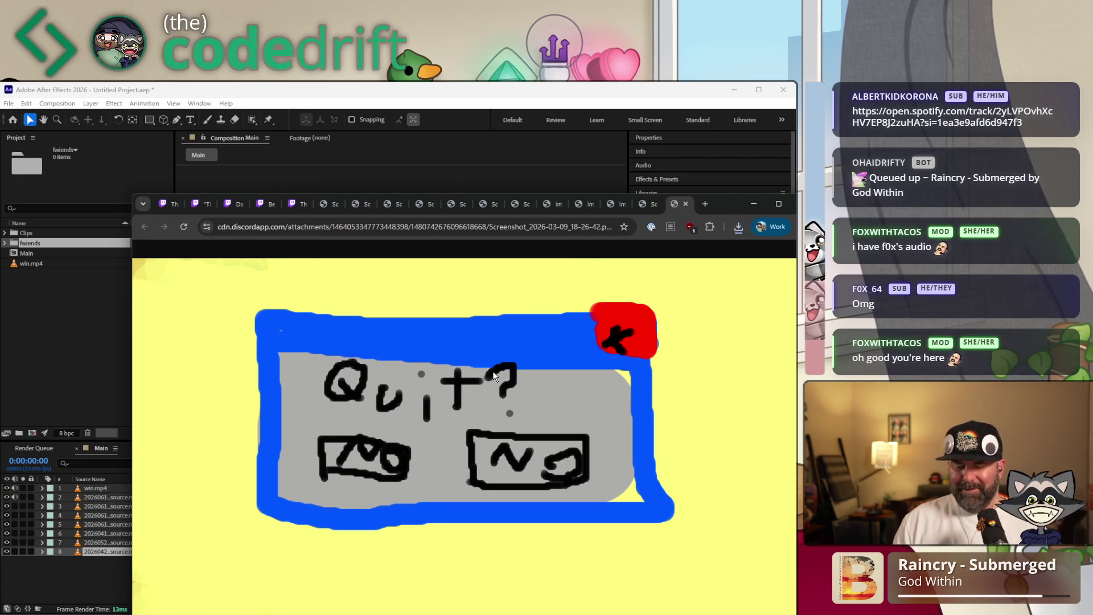
{"action": "type", "text": "qu"}
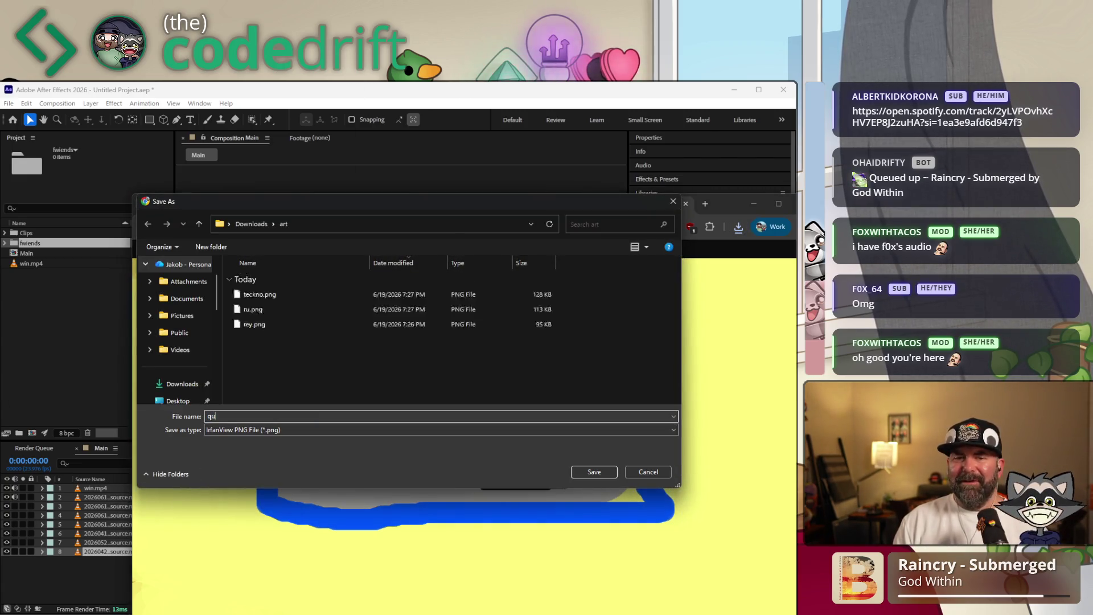
{"action": "type", "text": "it"}
{"action": "key", "text": "Return"}
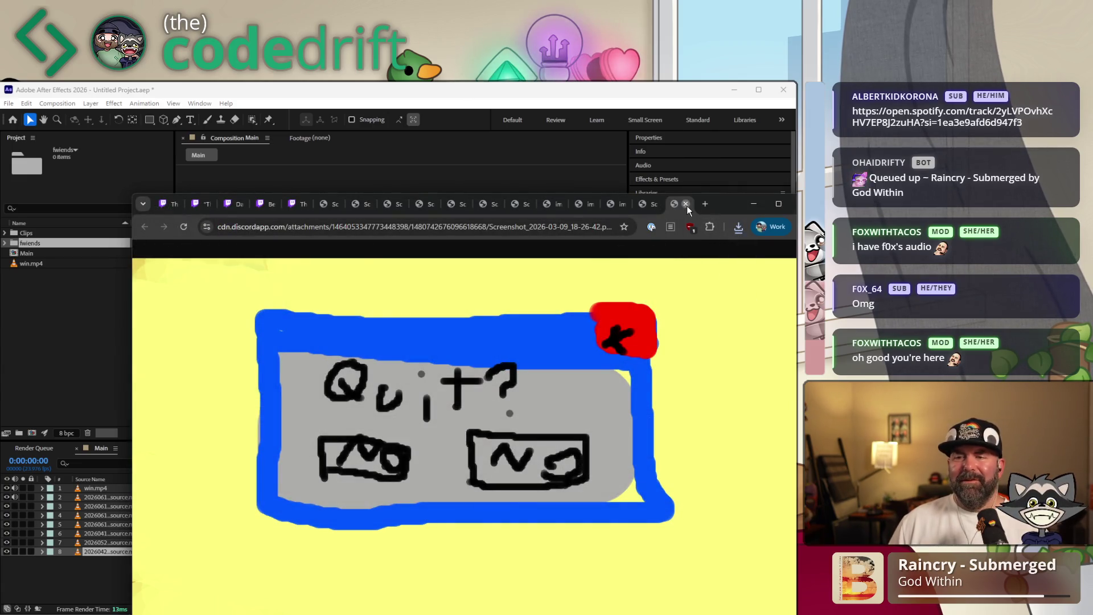
{"action": "left_click", "coordinate": [686, 204]}
Save the dragon drawing as vel.png and close its tab
{"action": "right_click", "coordinate": [323, 412]}
{"action": "left_click", "coordinate": [402, 446]}
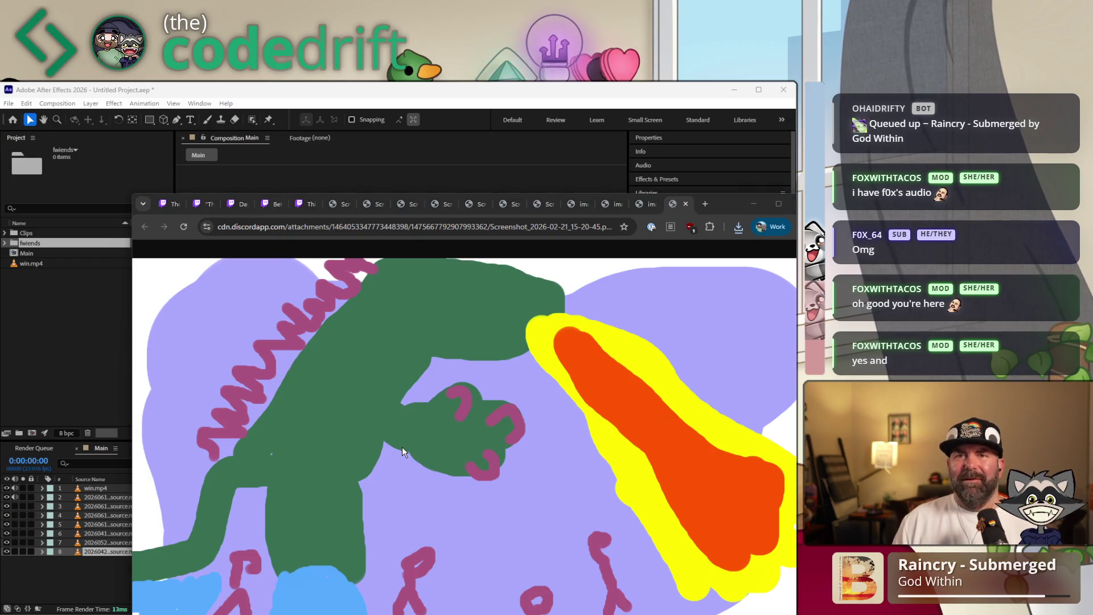
{"action": "type", "text": "vel"}
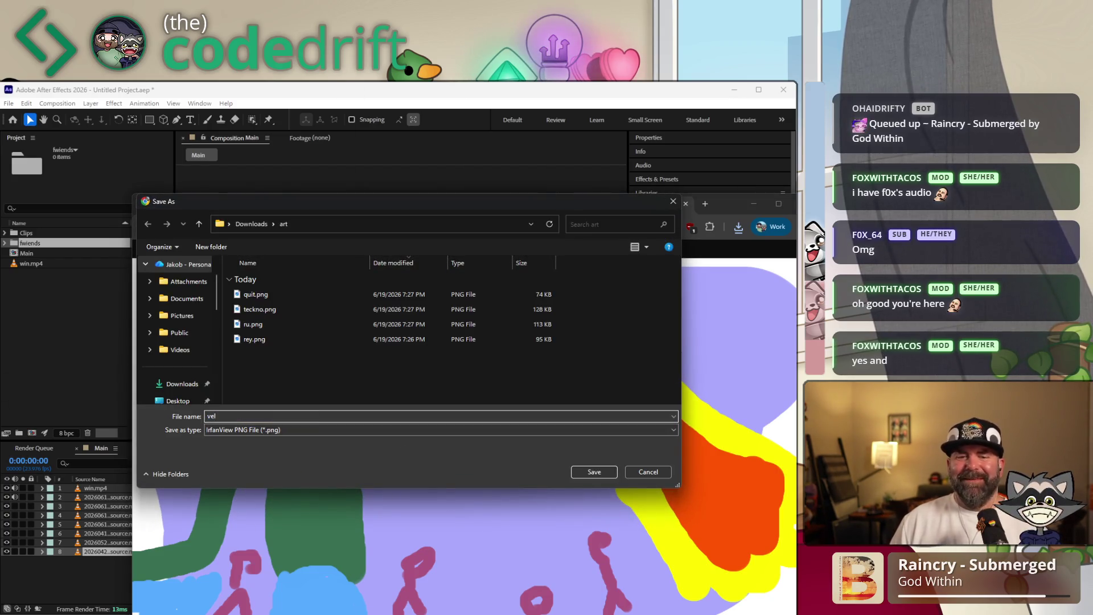
{"action": "key", "text": "Return"}
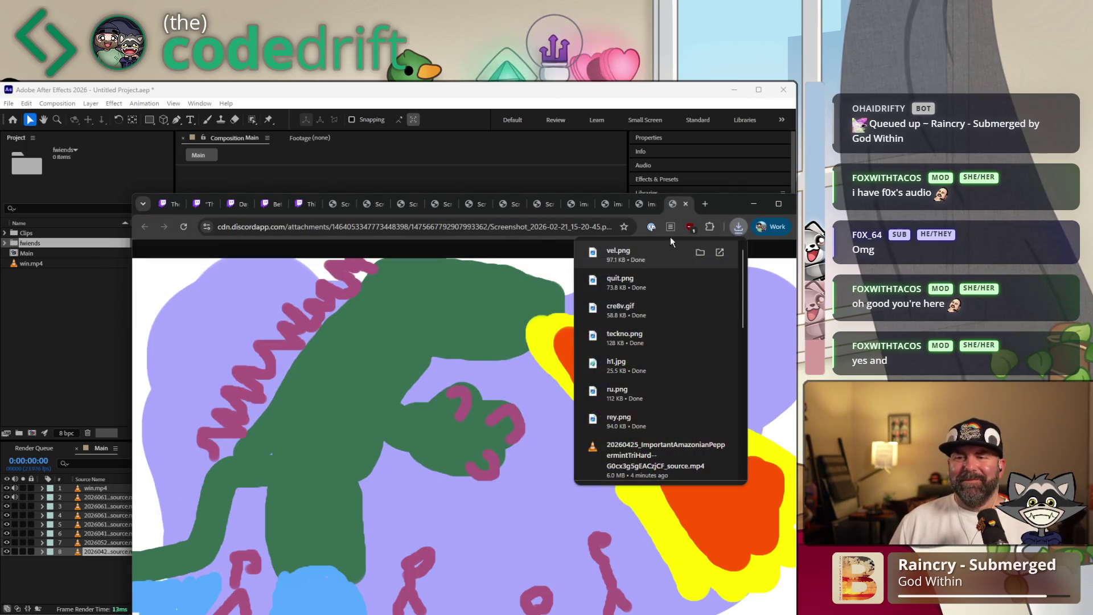
{"action": "left_click", "coordinate": [685, 204]}
Save the face drawing as sontzuu.png and close its tab
{"action": "right_click", "coordinate": [331, 388]}
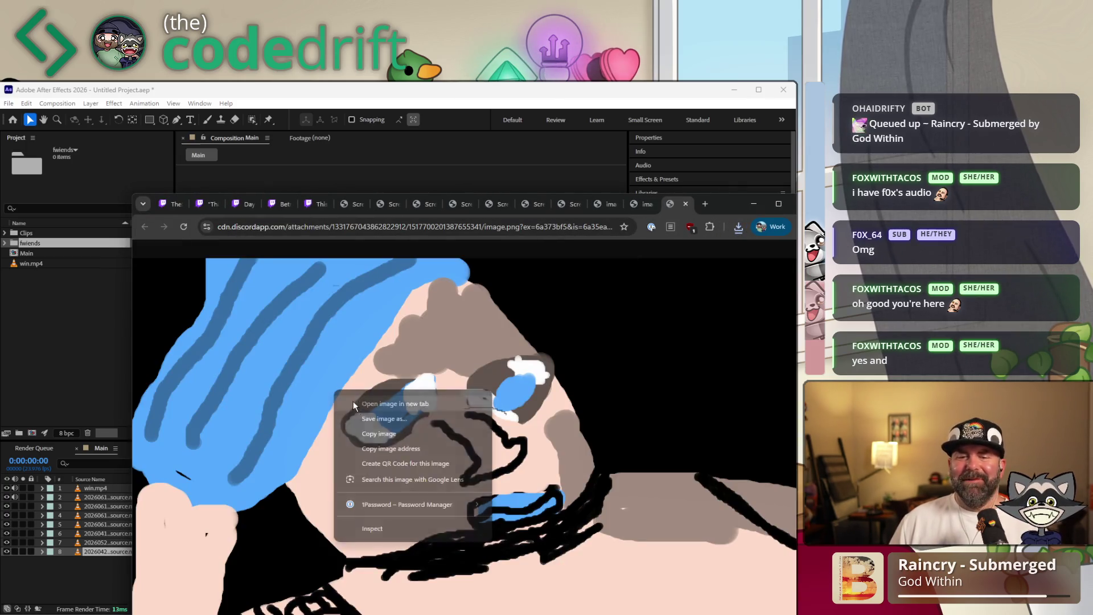
{"action": "left_click", "coordinate": [388, 426]}
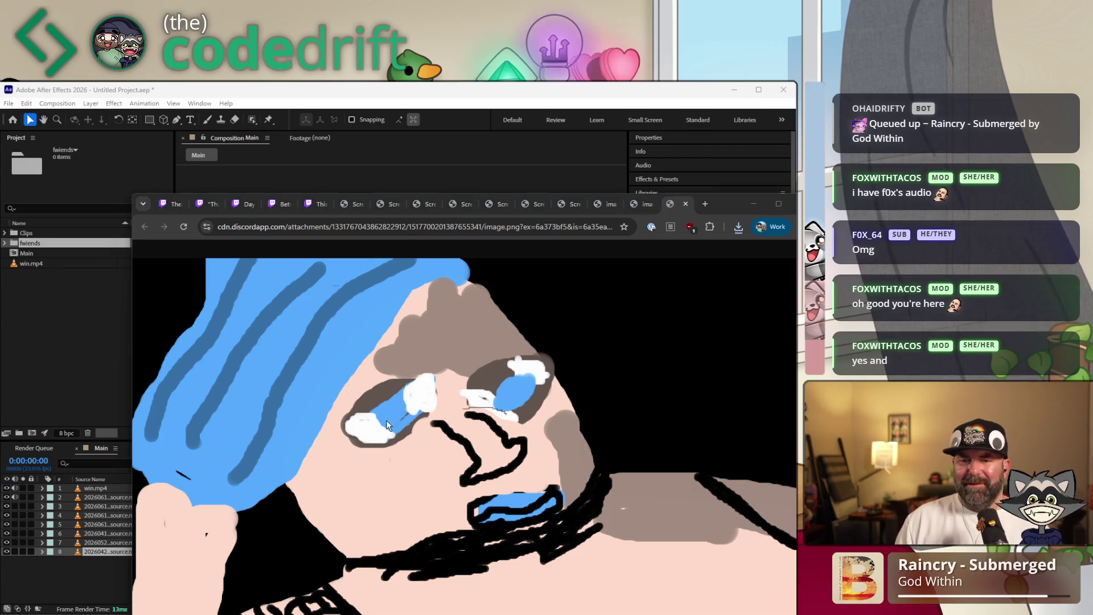
{"action": "type", "text": "sontz"}
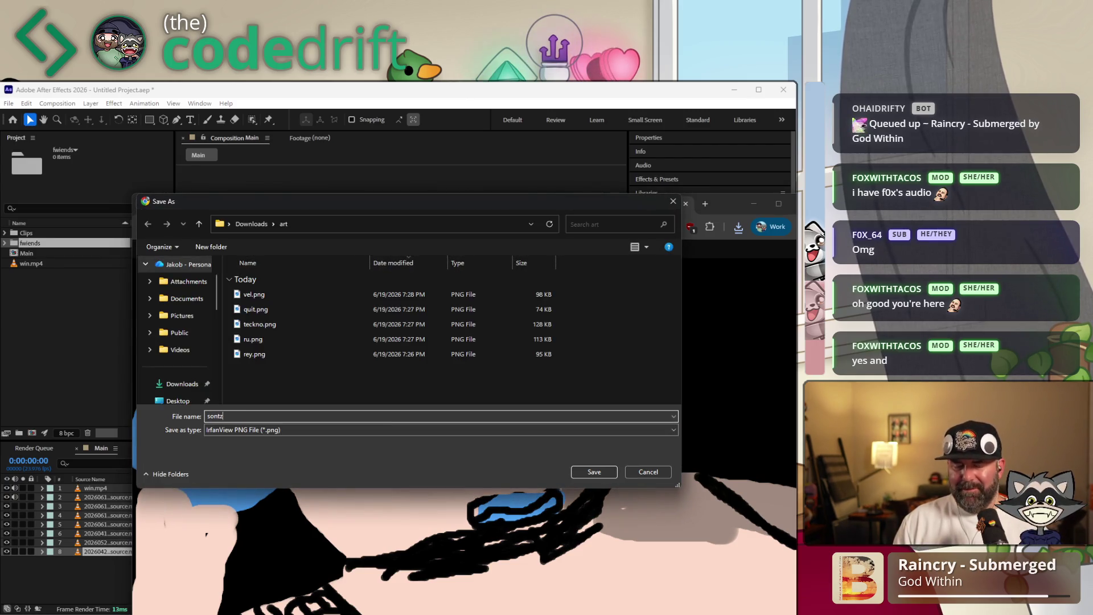
{"action": "key", "text": "Return"}
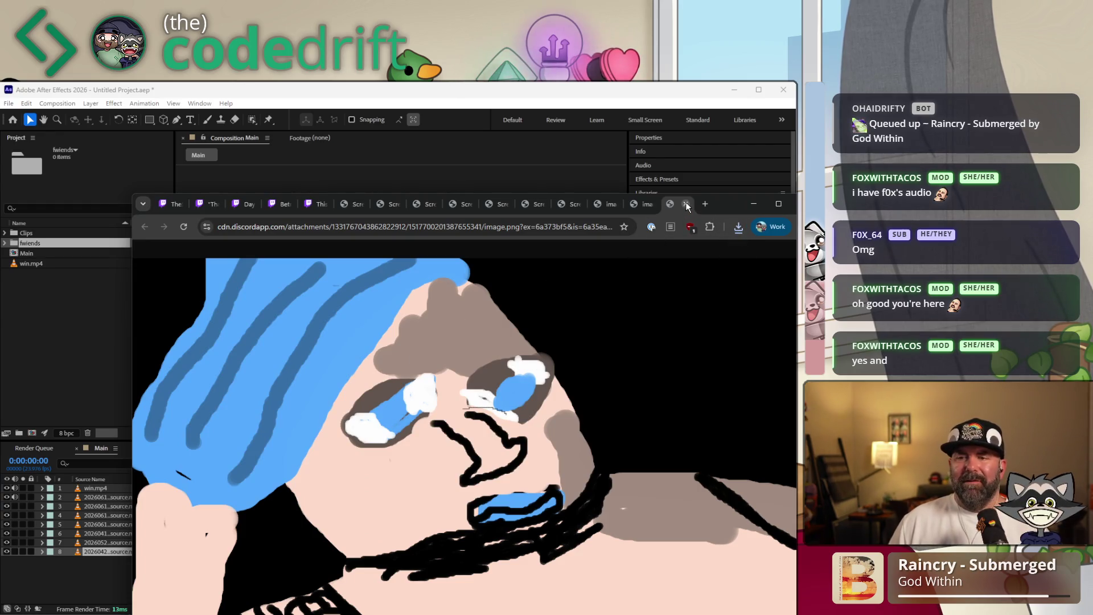
{"action": "left_click", "coordinate": [687, 205]}
Save the next drawing as babs.png and close its tab
{"action": "right_click", "coordinate": [397, 344]}
{"action": "left_click", "coordinate": [458, 373]}
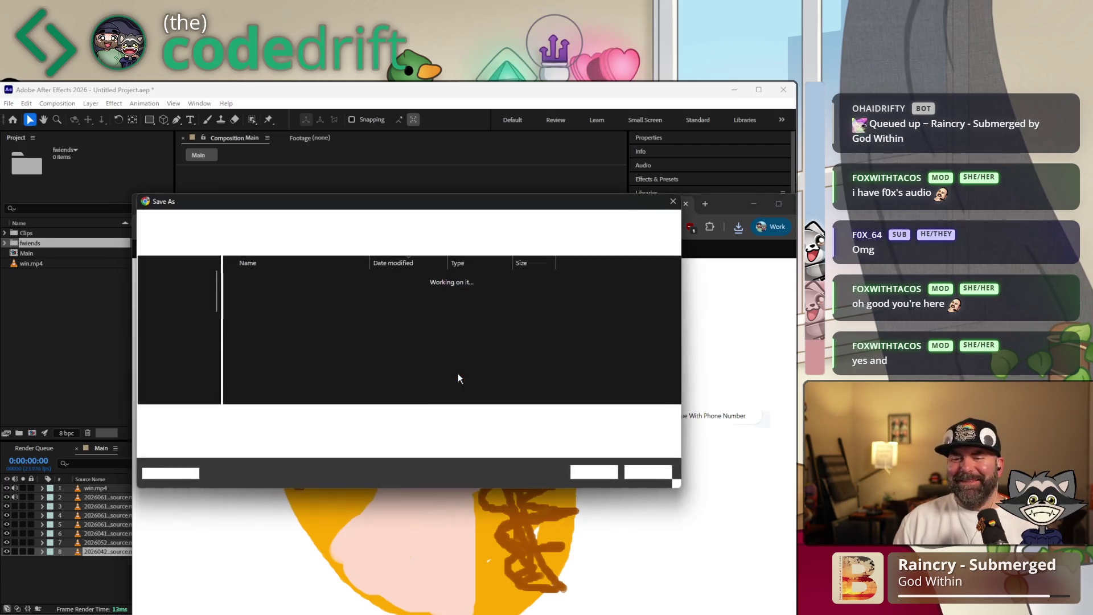
{"action": "type", "text": "babs"}
{"action": "key", "text": "Return"}
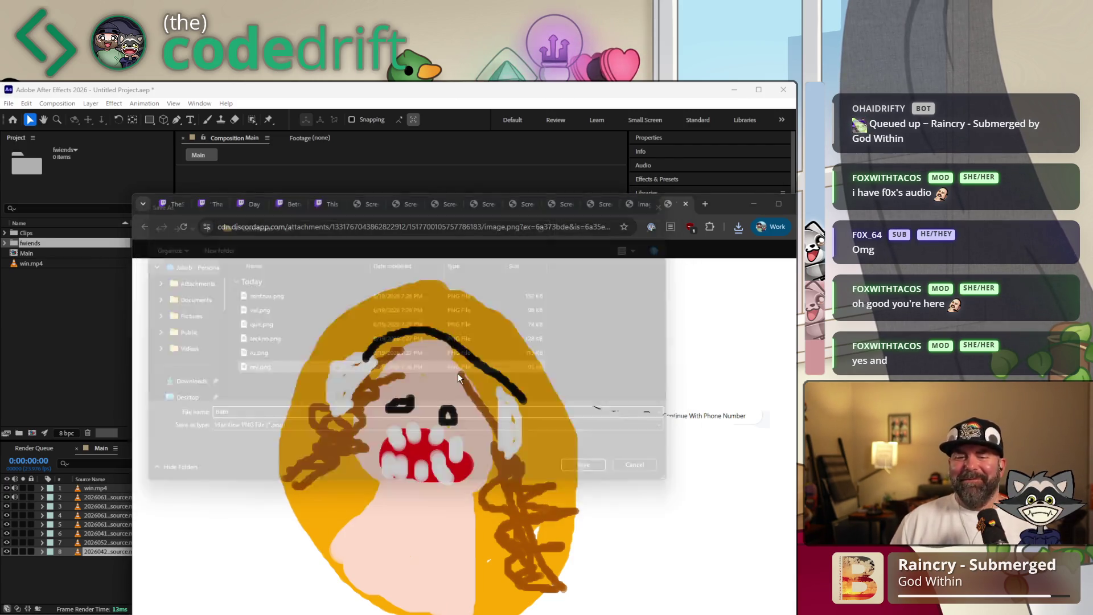
{"action": "left_click", "coordinate": [685, 204]}
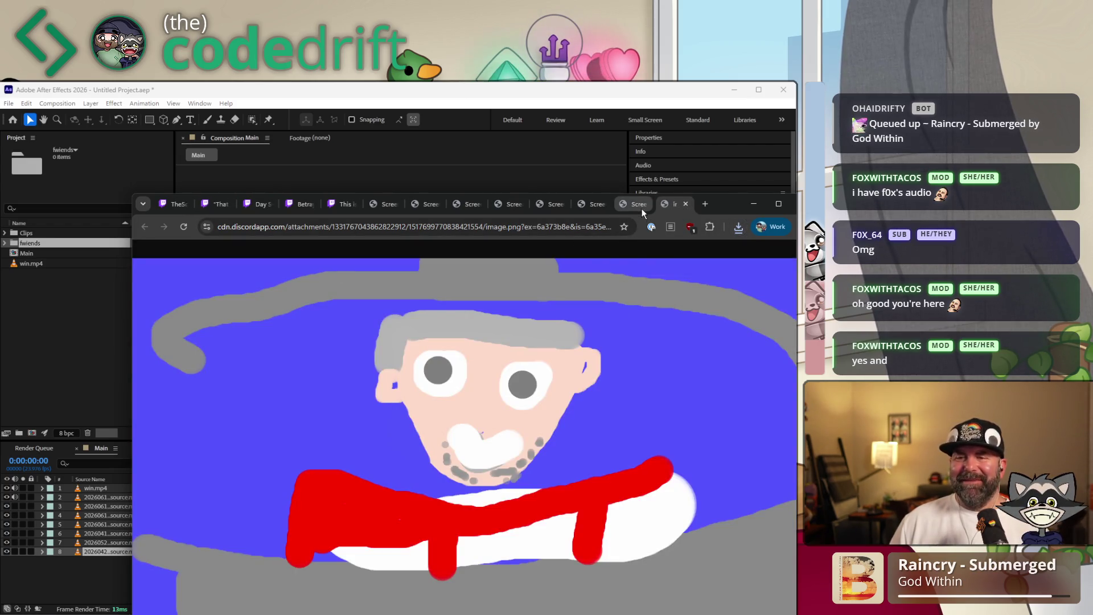
Save the blue drawing as dom.png in the art folder
{"action": "right_click", "coordinate": [312, 380]}
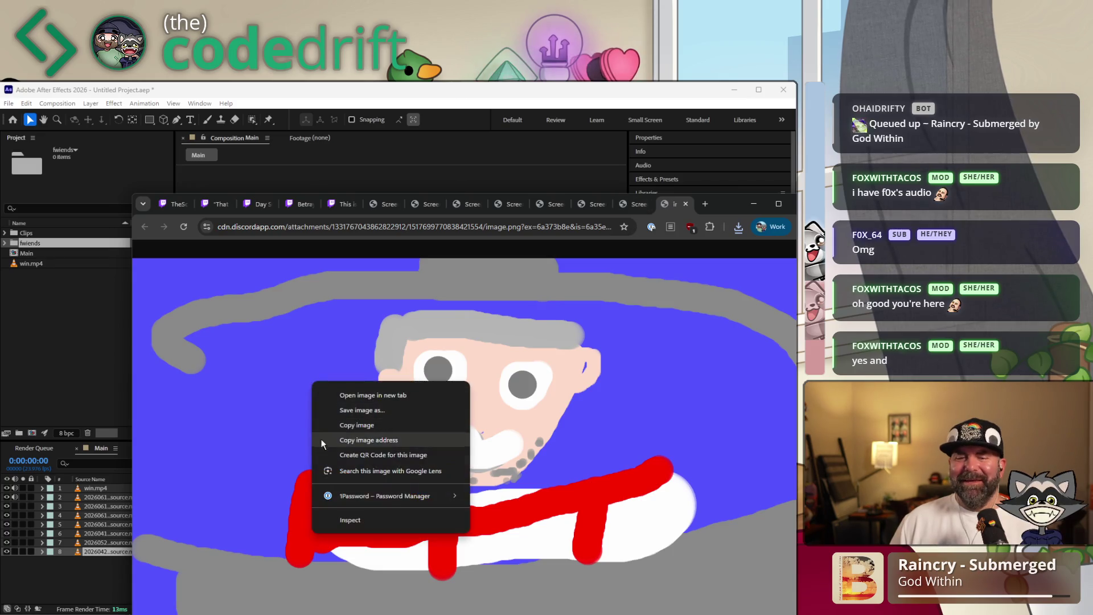
{"action": "left_click", "coordinate": [369, 413]}
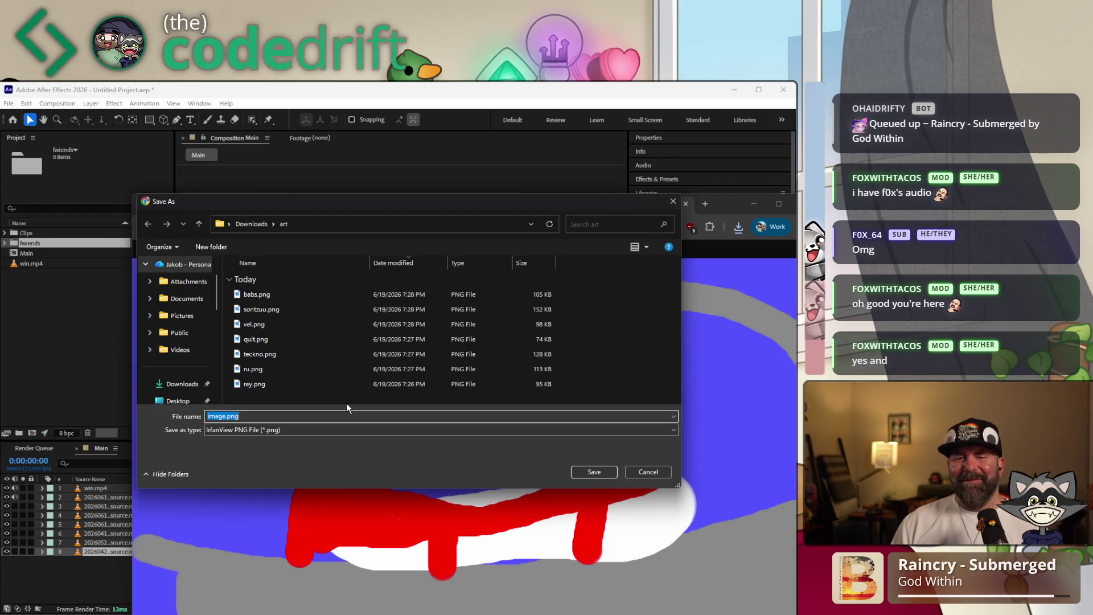
{"action": "type", "text": "fox"}
{"action": "key", "text": "Return"}
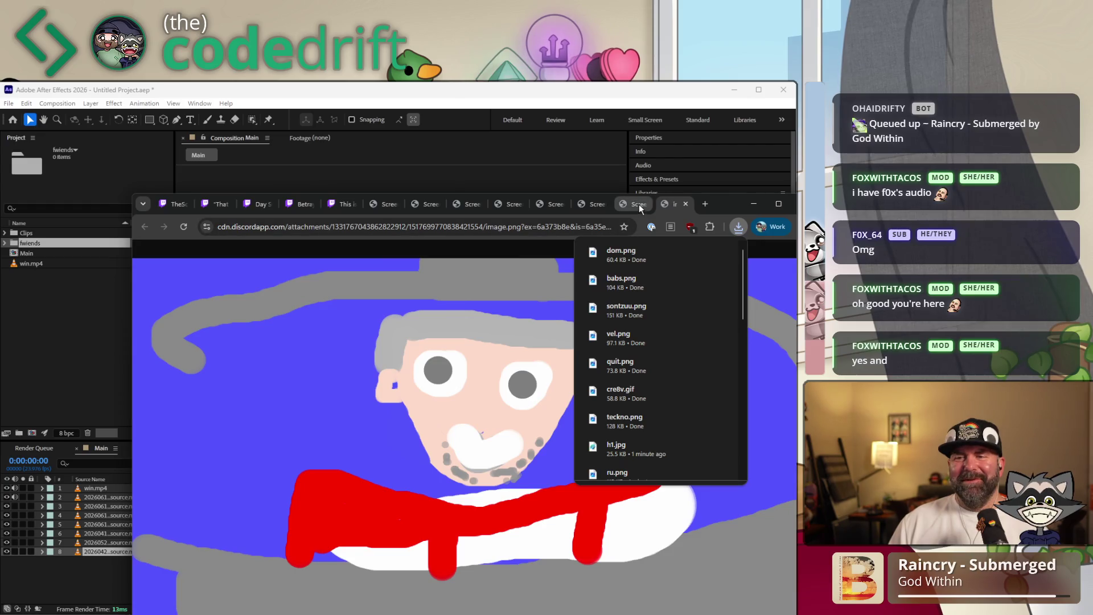
Close the dom.png tab, then save the green-haired drawing as earp.png and close it
{"action": "left_click", "coordinate": [686, 204]}
{"action": "right_click", "coordinate": [419, 340]}
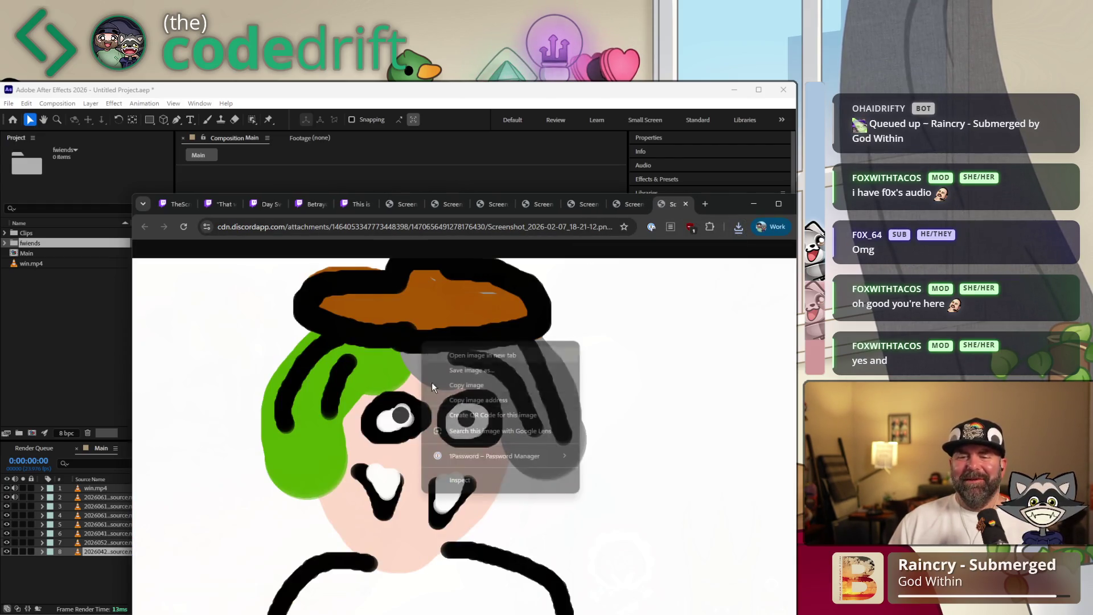
{"action": "left_click", "coordinate": [476, 379]}
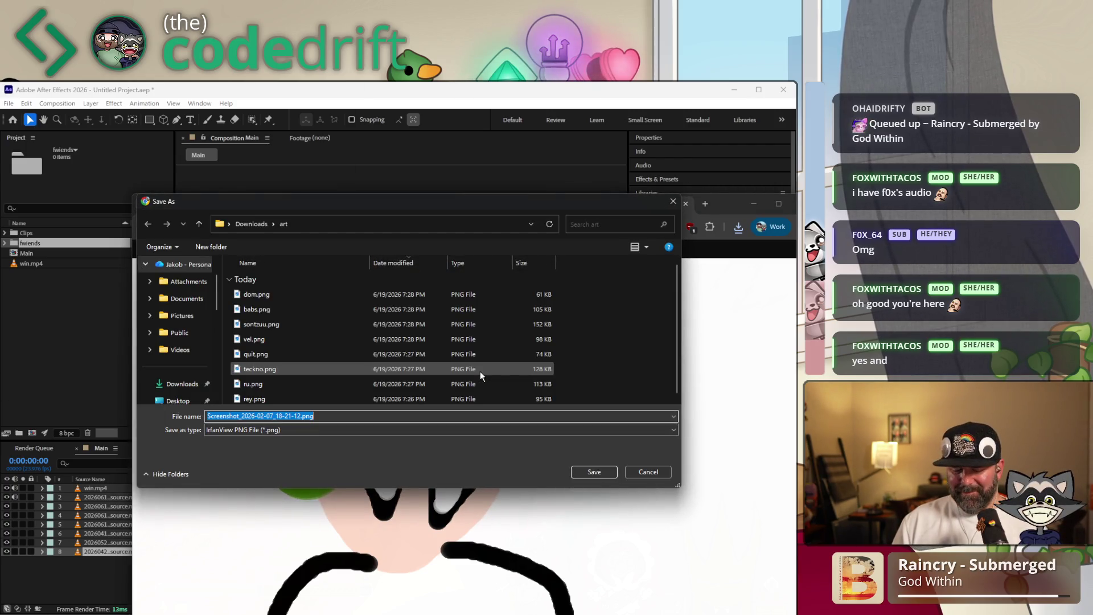
{"action": "type", "text": "earp"}
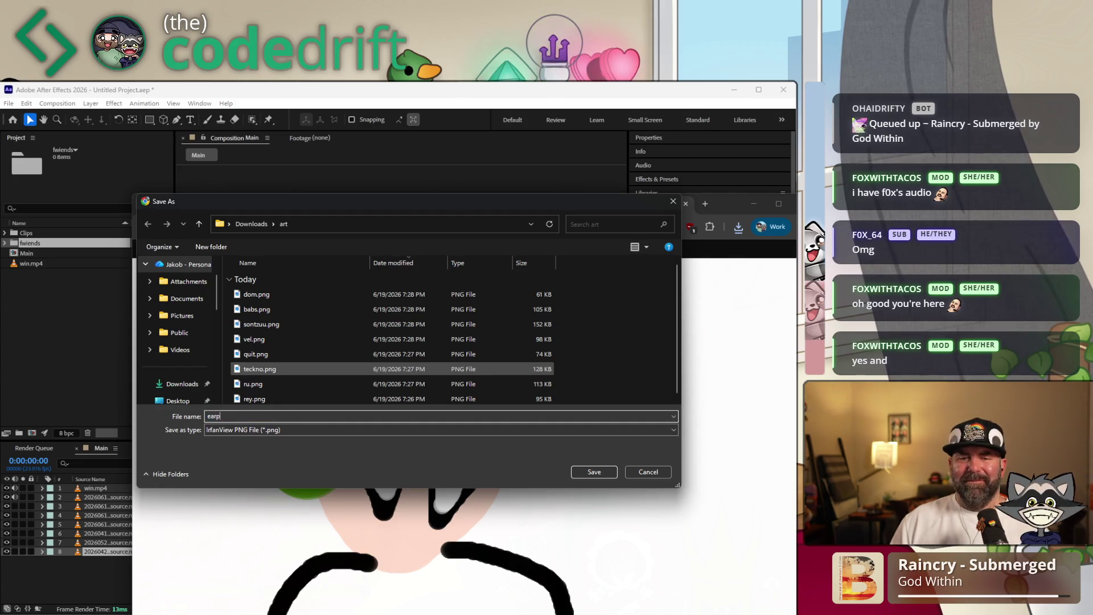
{"action": "key", "text": "Return"}
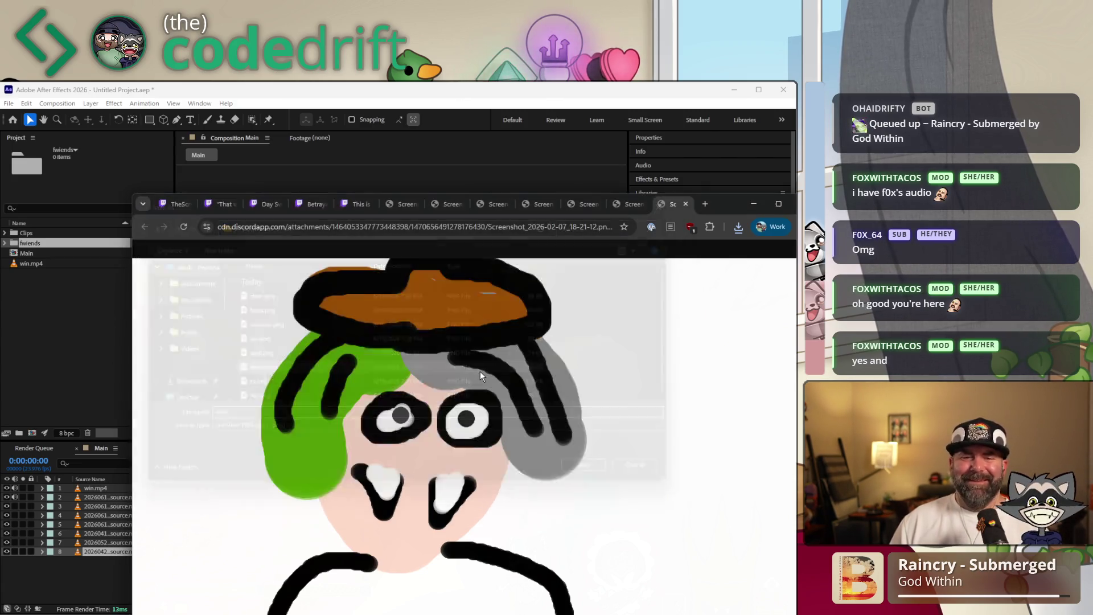
{"action": "left_click", "coordinate": [685, 204]}
Save the red drawing as val.png and close its tab
{"action": "right_click", "coordinate": [376, 361]}
{"action": "left_click", "coordinate": [430, 403]}
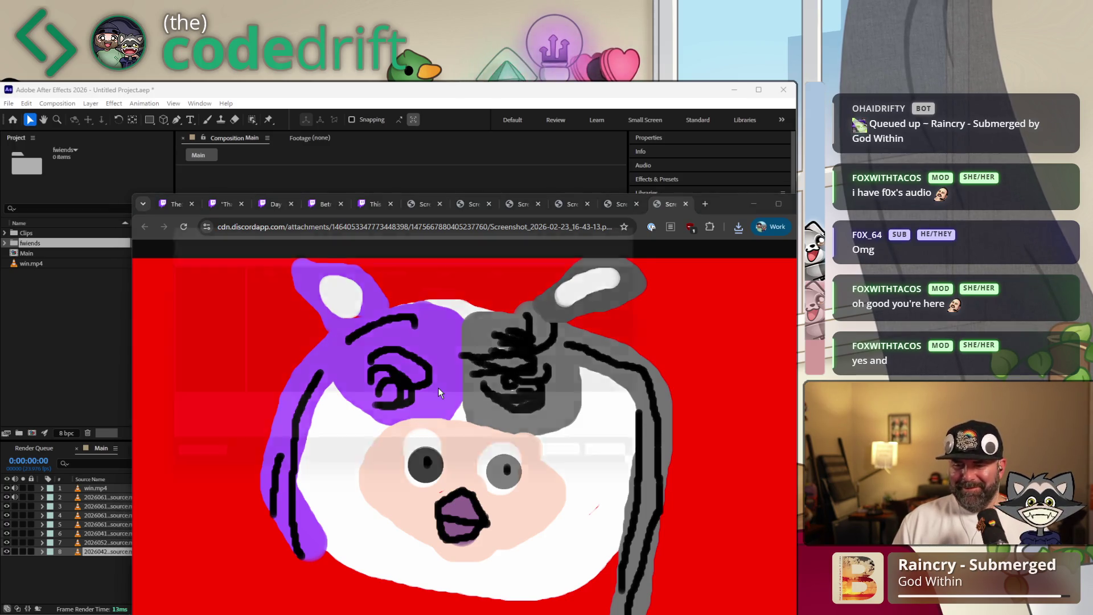
{"action": "type", "text": "val"}
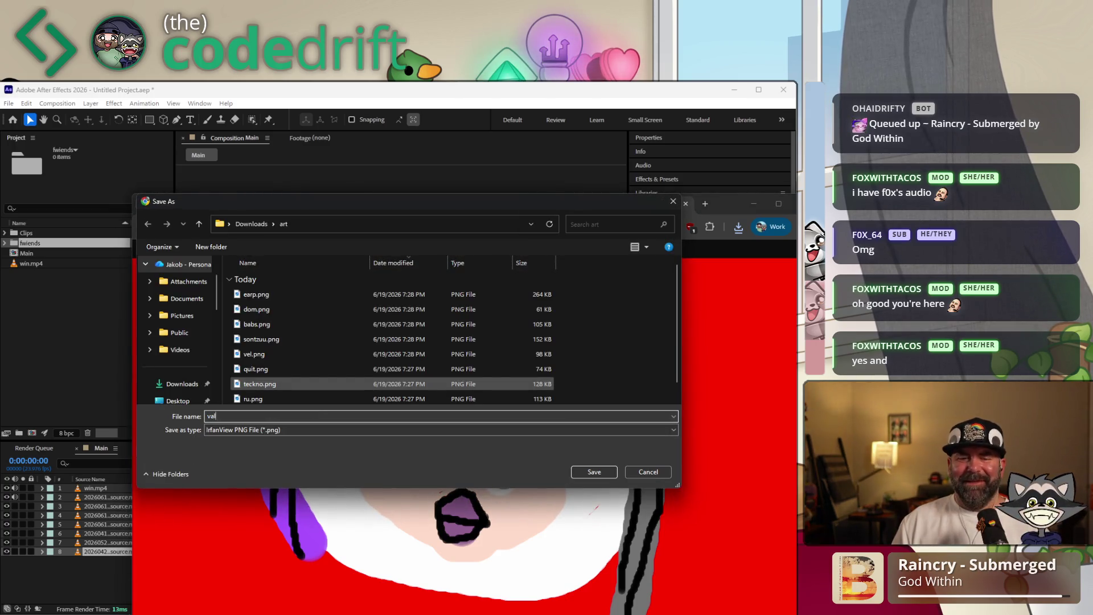
{"action": "key", "text": "Return"}
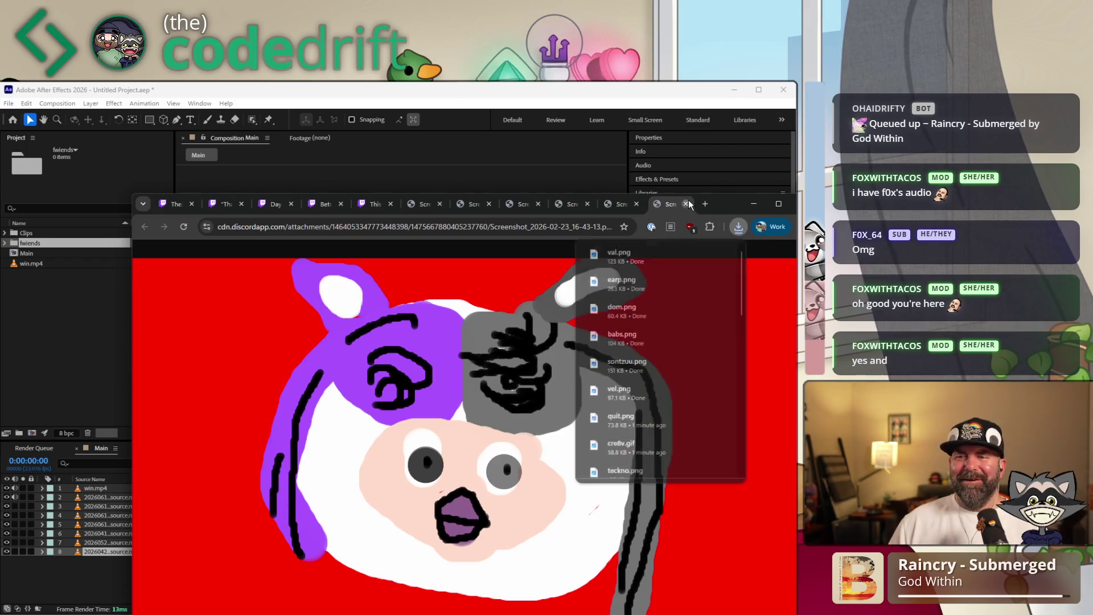
{"action": "left_click", "coordinate": [686, 203]}
Save the corgi drawing as f0x.png and close its tab
{"action": "right_click", "coordinate": [336, 383]}
{"action": "left_click", "coordinate": [426, 414]}
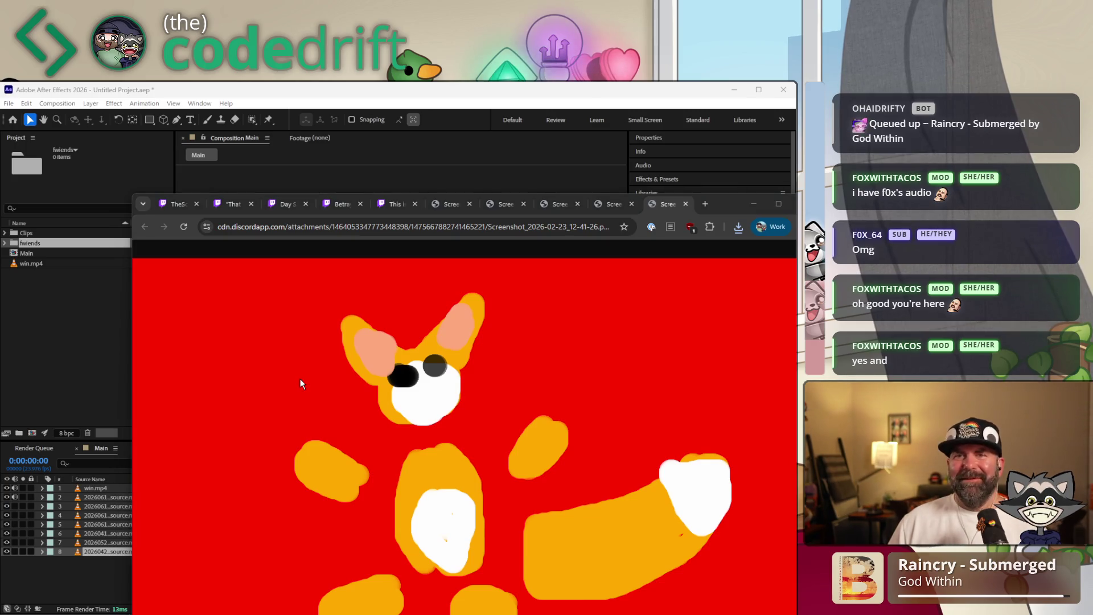
{"action": "type", "text": "fox"}
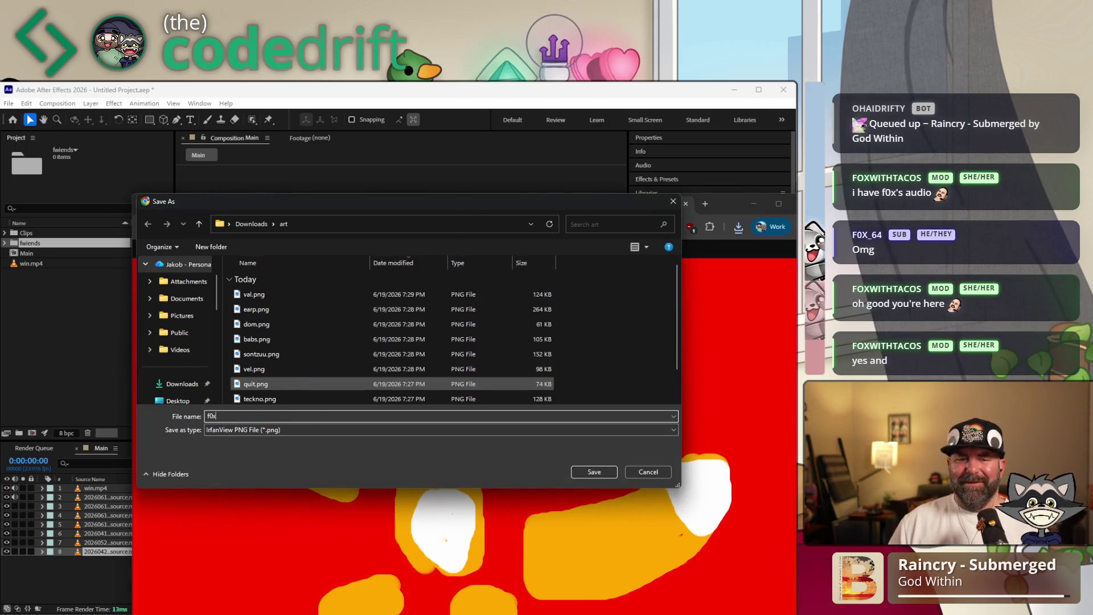
{"action": "key", "text": "Return"}
{"action": "left_click", "coordinate": [685, 204]}
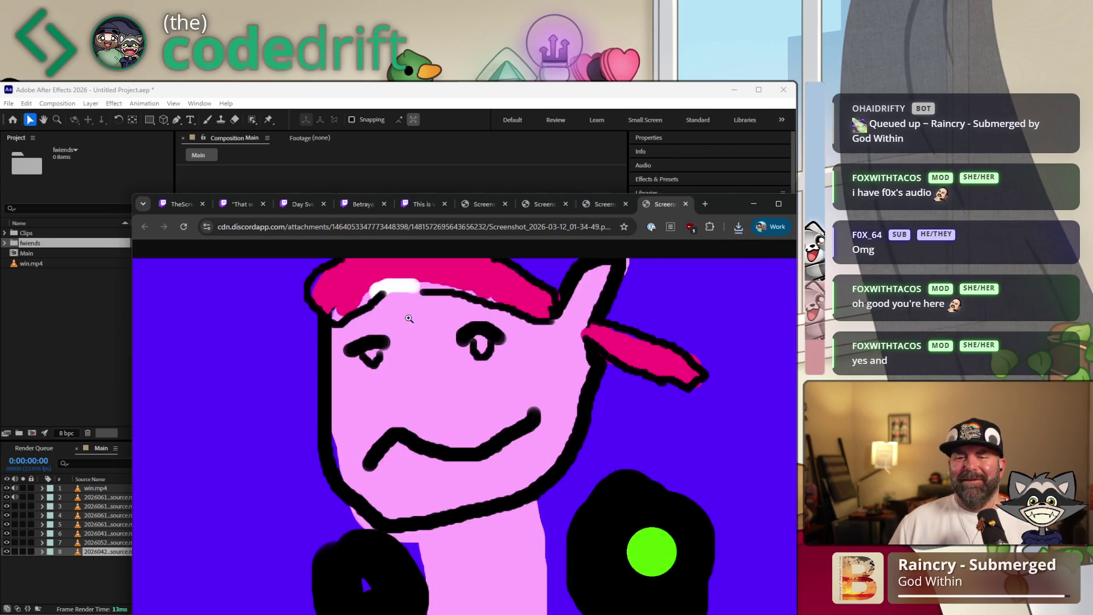
Save the purple drawing as salty.png and close its tab
{"action": "right_click", "coordinate": [350, 359]}
{"action": "left_click", "coordinate": [419, 392]}
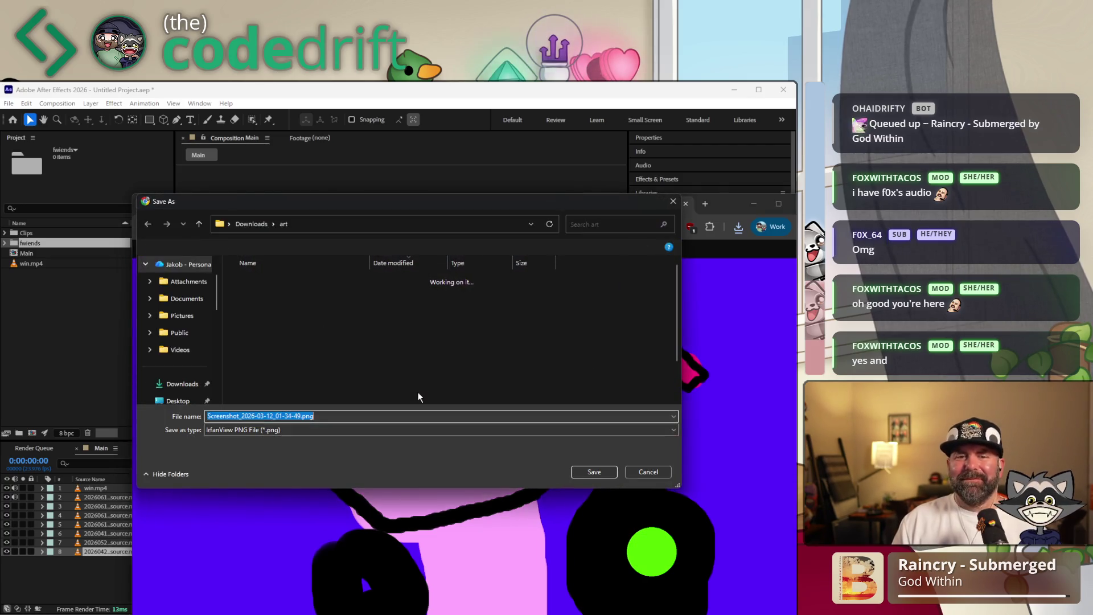
{"action": "type", "text": "wtf"}
{"action": "key", "text": "Return"}
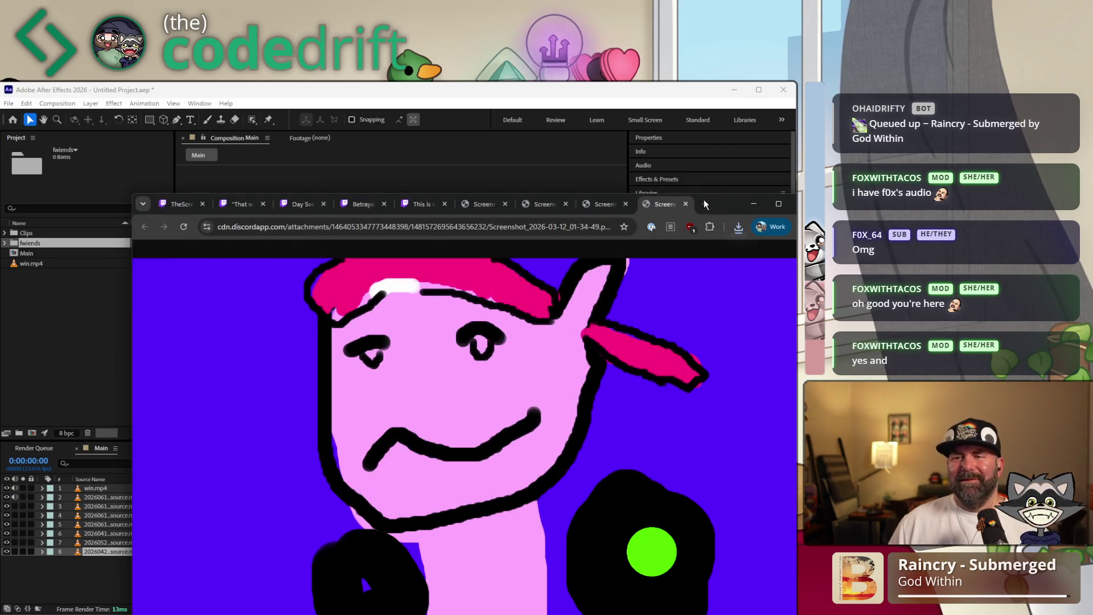
{"action": "left_click", "coordinate": [686, 204]}
Save the goggles drawing as cluippy into the art folder and close its tab
{"action": "right_click", "coordinate": [339, 374]}
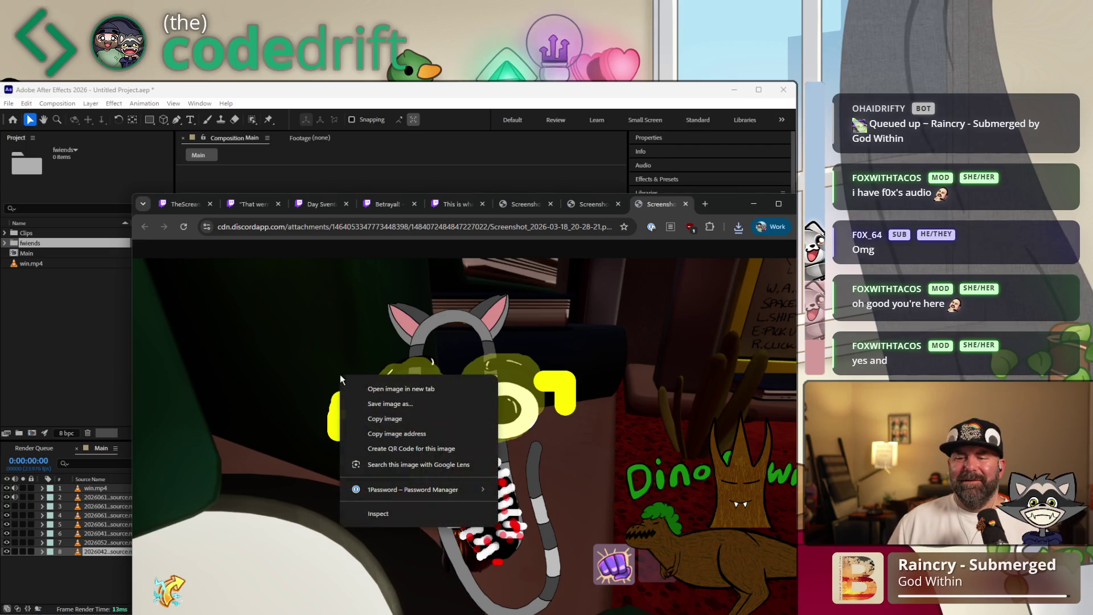
{"action": "left_click", "coordinate": [388, 405]}
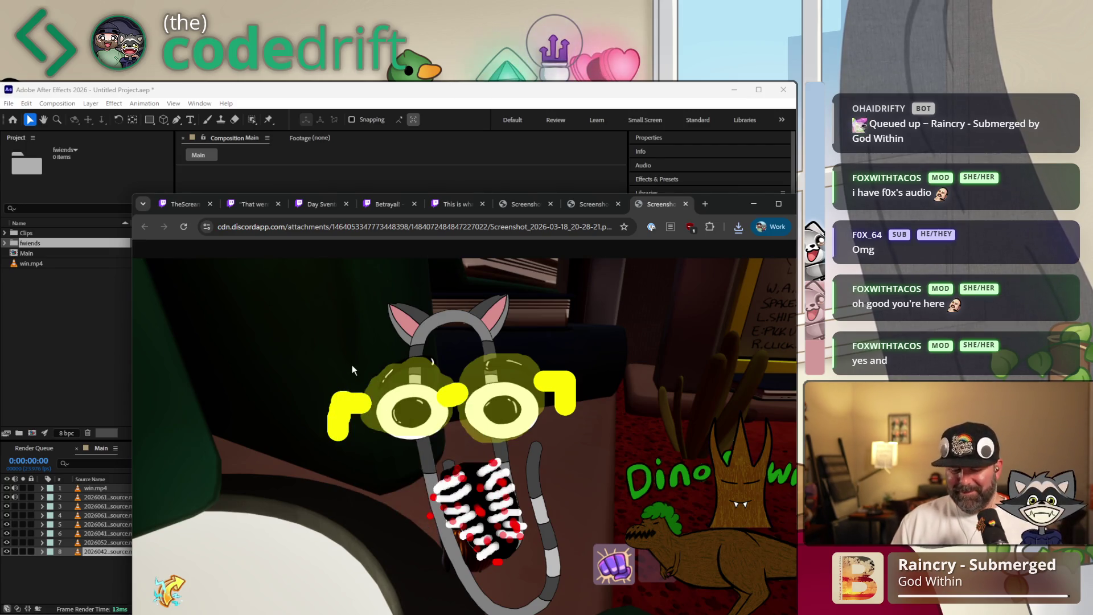
{"action": "type", "text": "clu"}
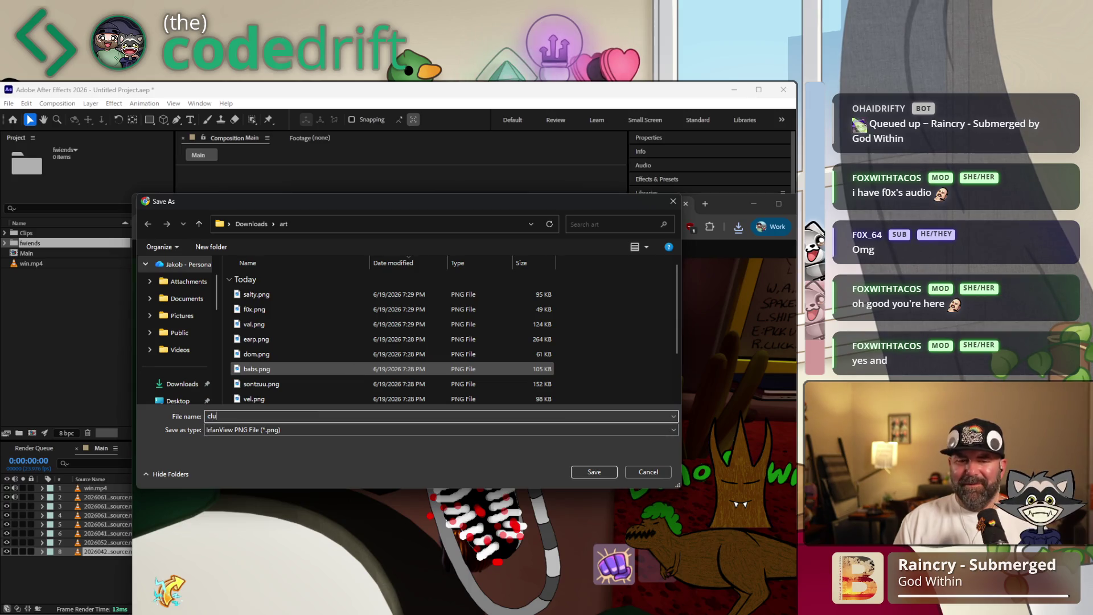
{"action": "type", "text": "ippy"}
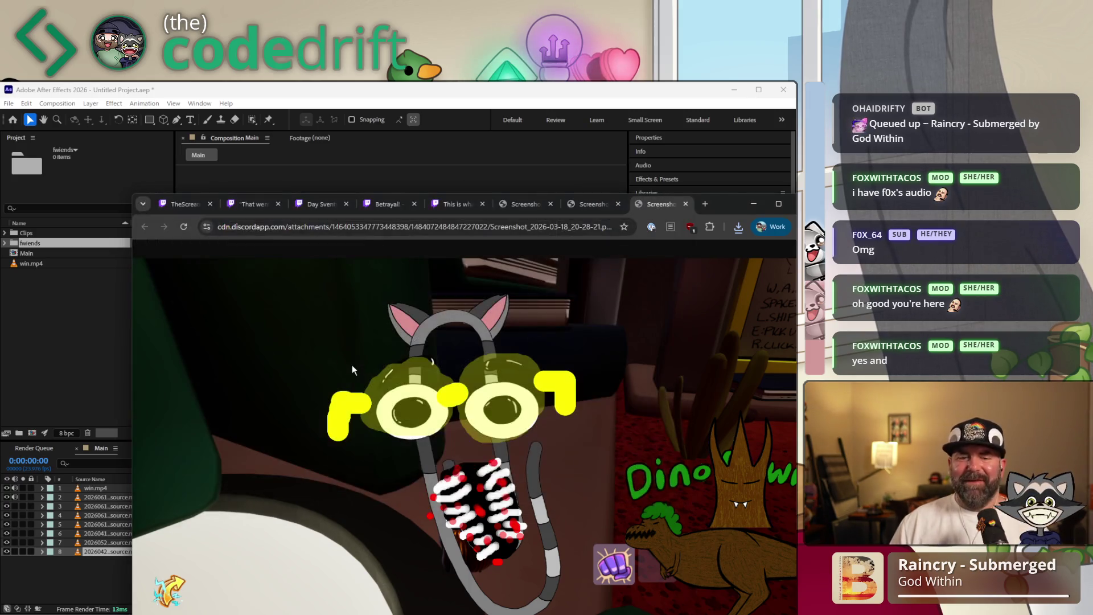
{"action": "key", "text": "Return"}
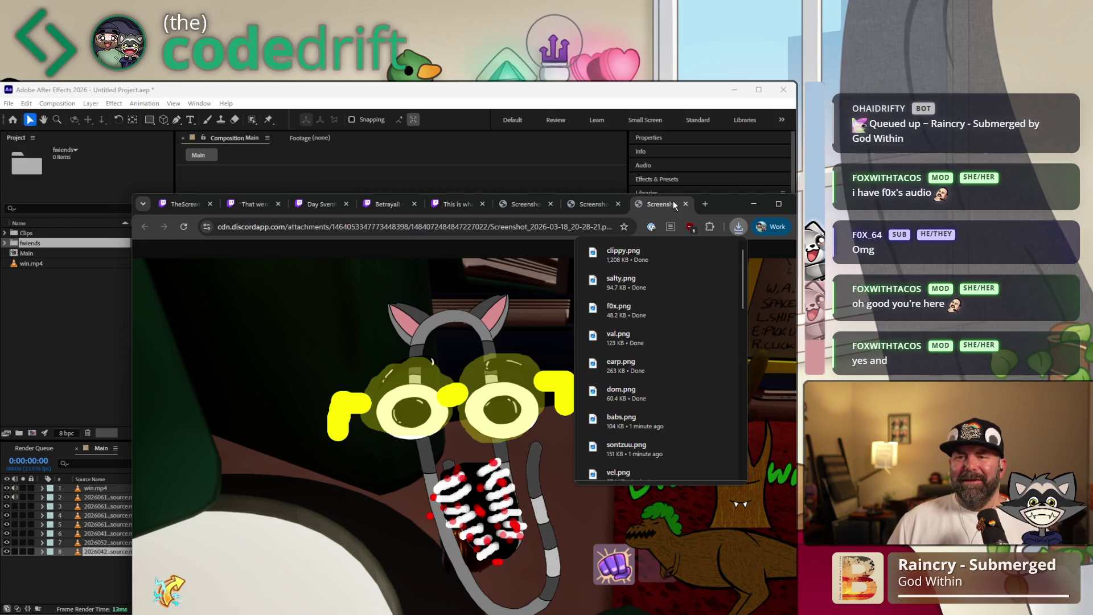
{"action": "left_click", "coordinate": [685, 203]}
Save the pizza-face drawing as drew and close its tab
{"action": "right_click", "coordinate": [442, 329]}
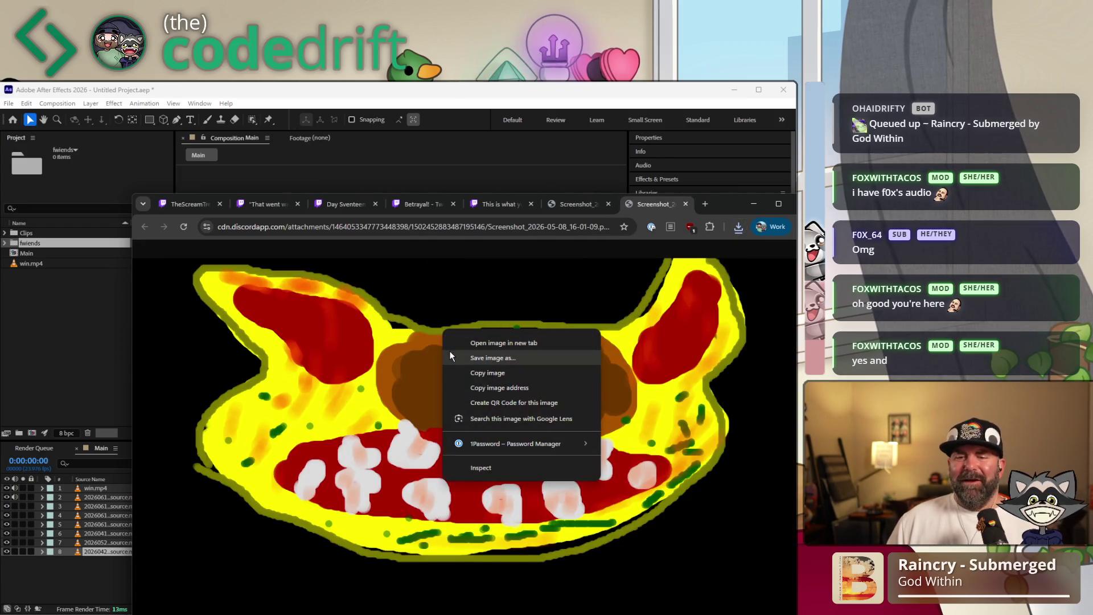
{"action": "left_click", "coordinate": [449, 352]}
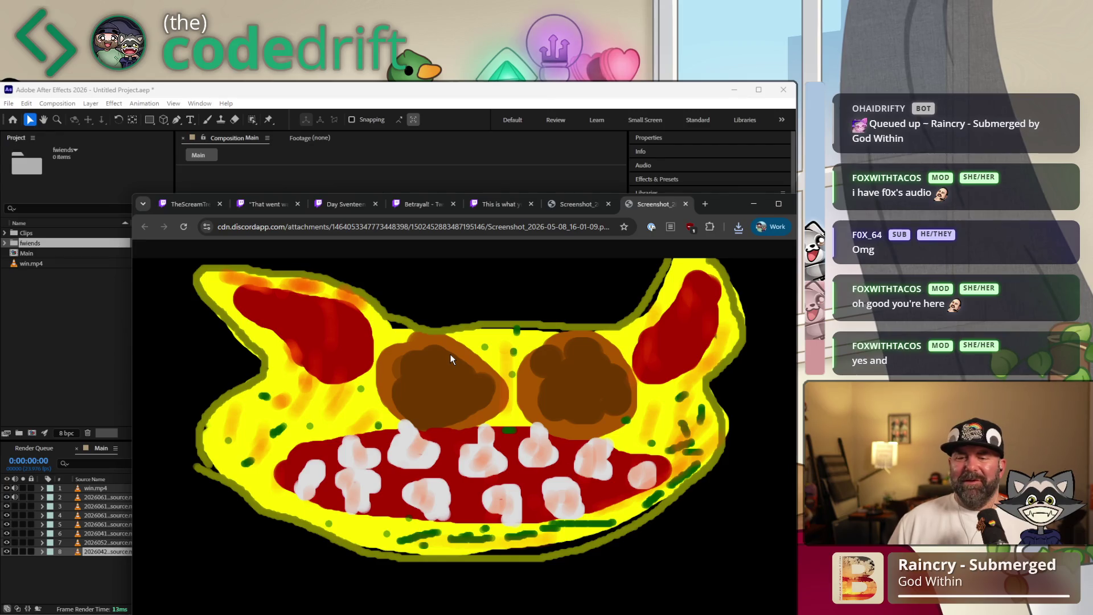
{"action": "type", "text": "d"}
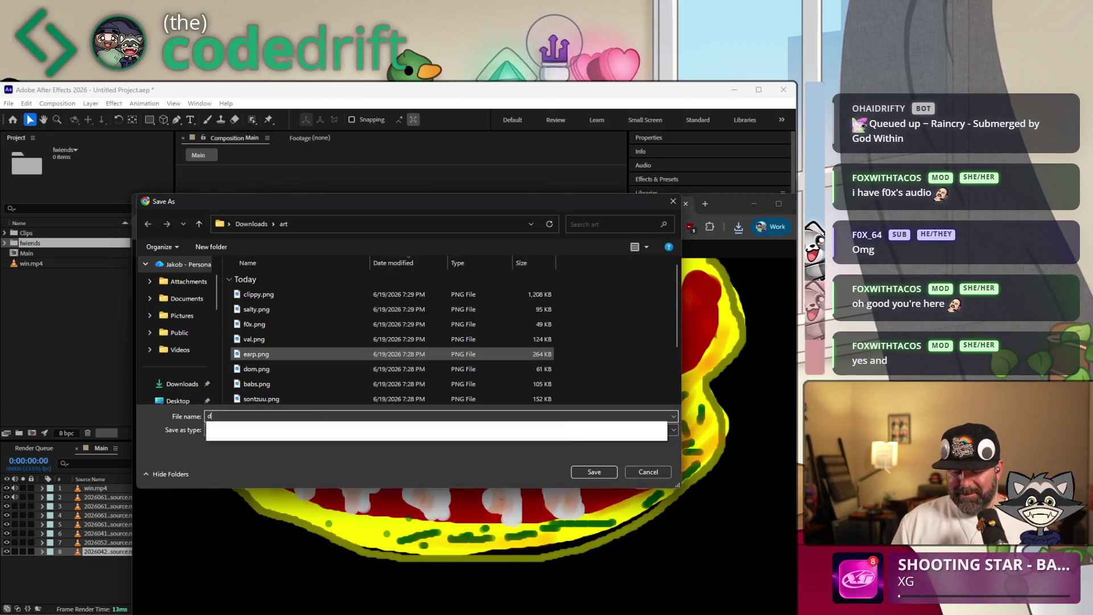
{"action": "type", "text": "rew"}
{"action": "key", "text": "Return"}
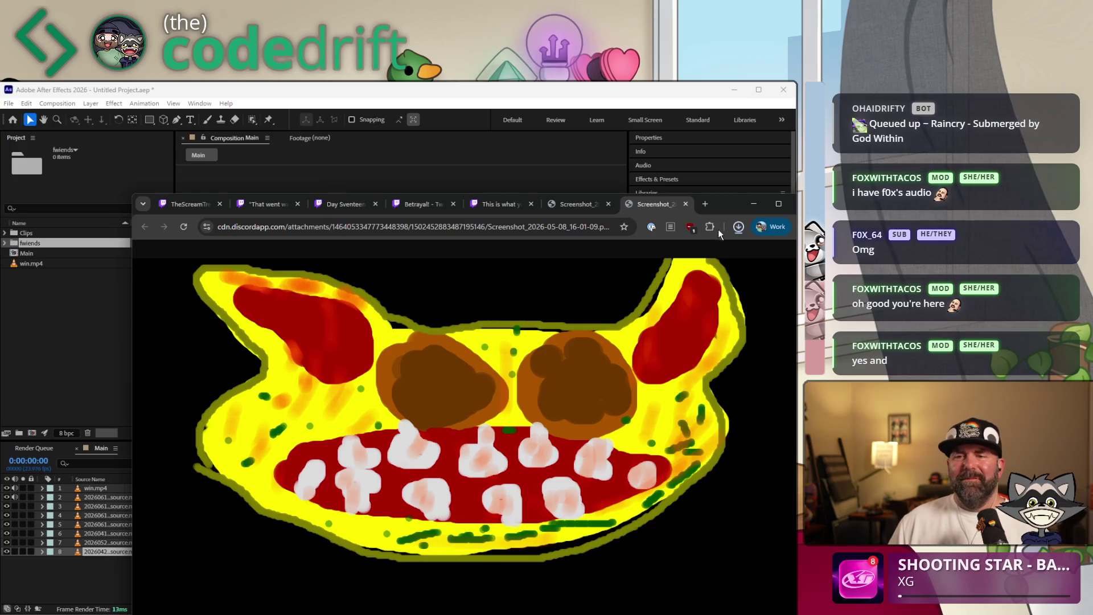
{"action": "left_click", "coordinate": [685, 204]}
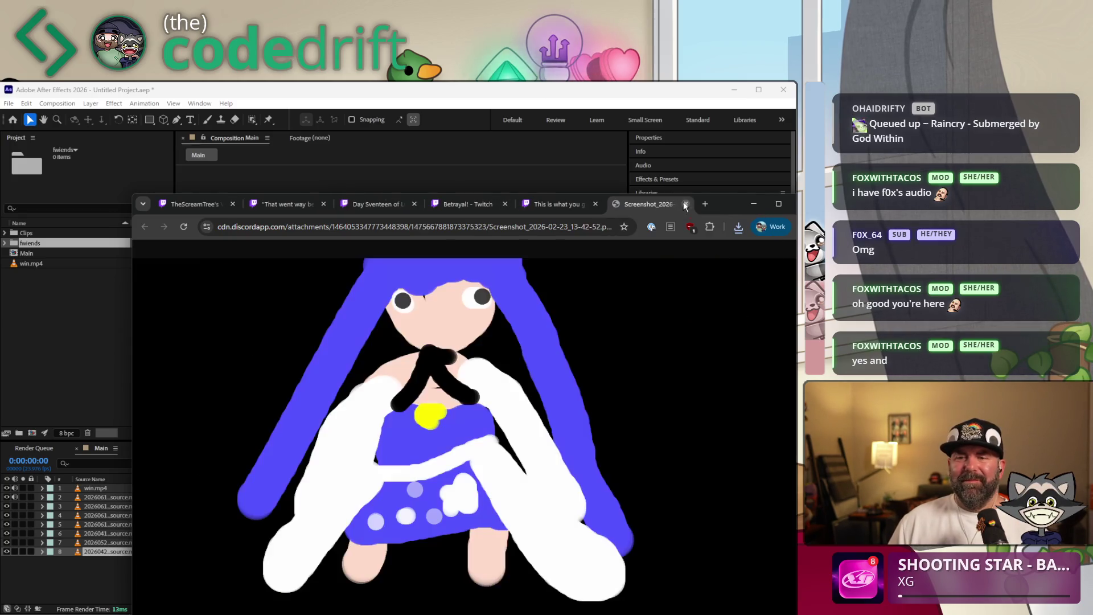
Save the blue-haired drawing as foxy.png, close its tab and drag Chrome aside
{"action": "right_click", "coordinate": [401, 394]}
{"action": "left_click", "coordinate": [413, 421]}
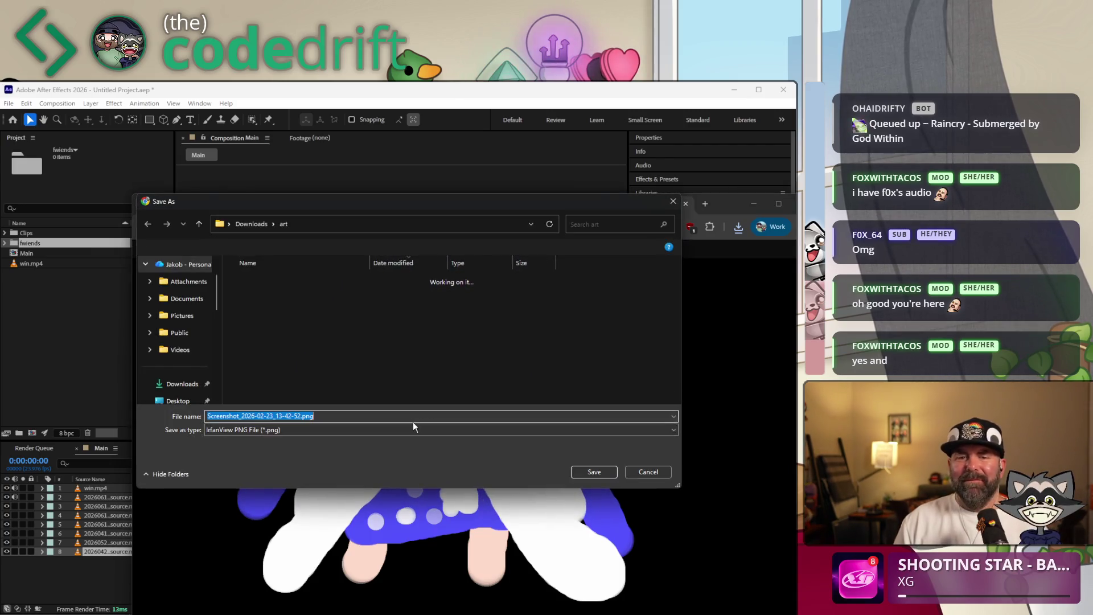
{"action": "type", "text": "foxy"}
{"action": "key", "text": "Return"}
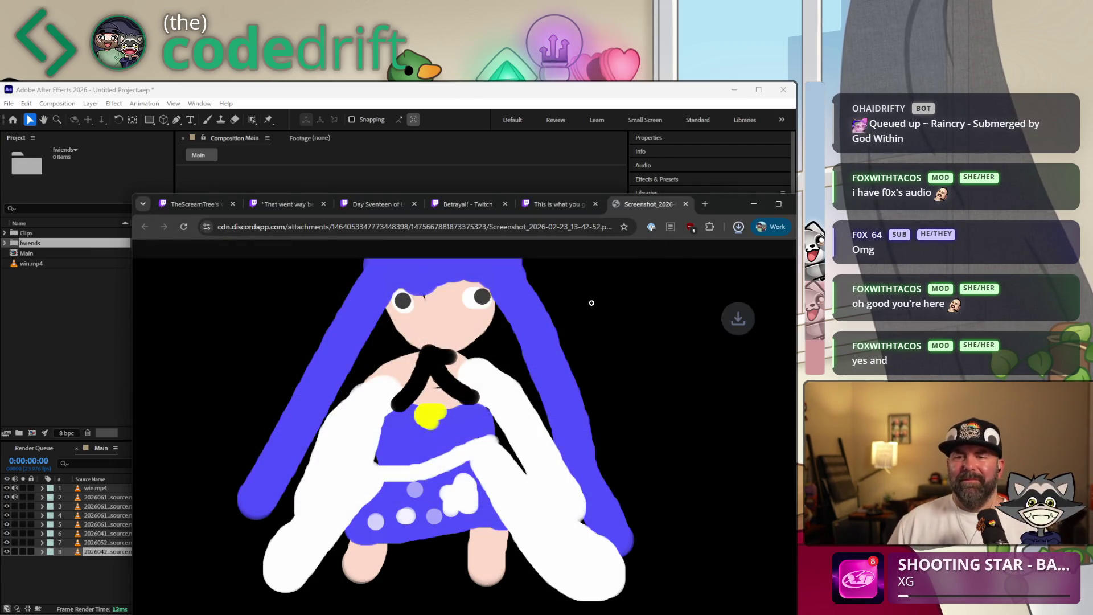
{"action": "left_click", "coordinate": [685, 204]}
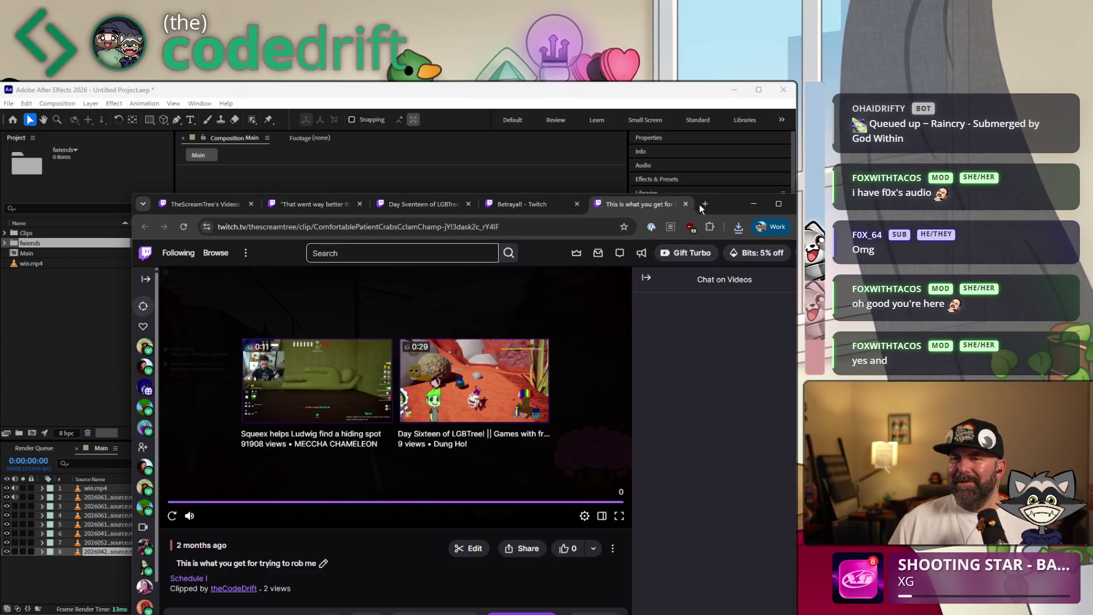
{"action": "left_click_drag", "start_coordinate": [719, 203], "coordinate": [1092, 216]}
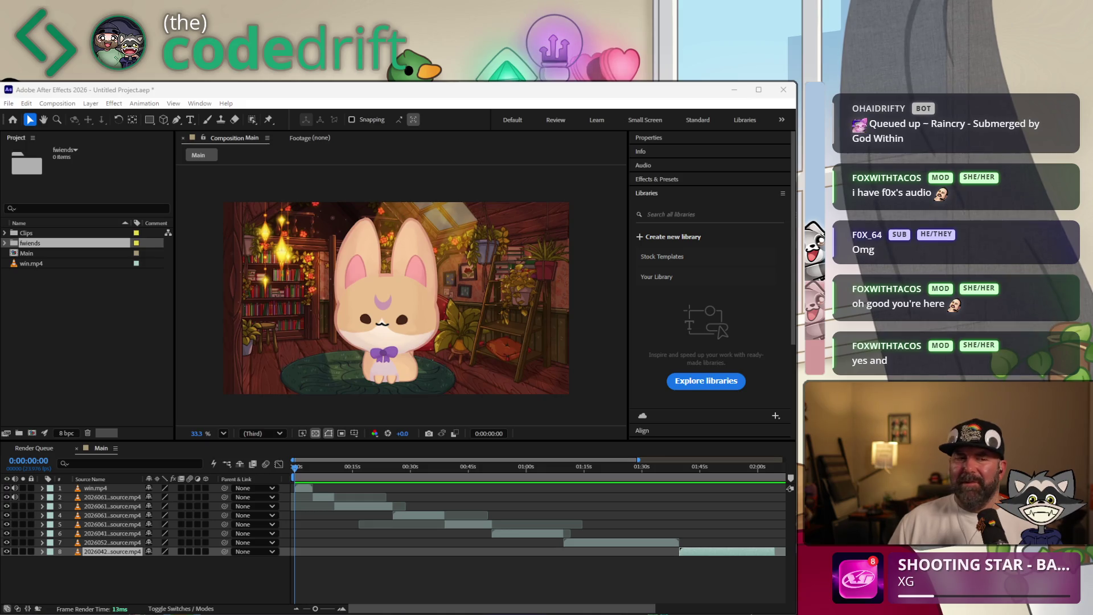
Sort the project panel by name and delete the stray art item
{"action": "left_click", "coordinate": [35, 242]}
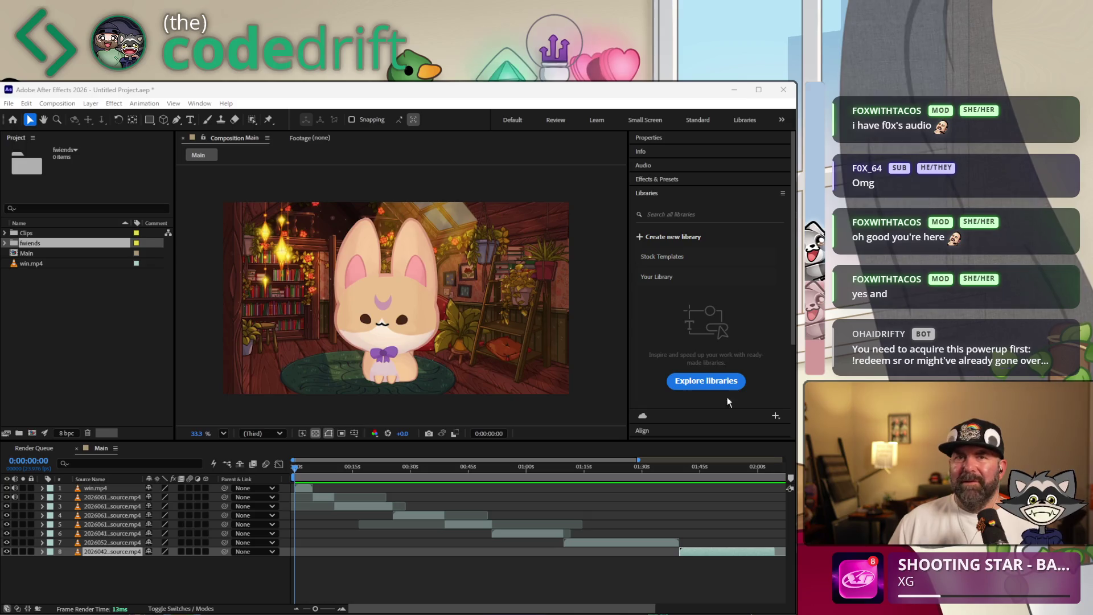
{"action": "left_click", "coordinate": [115, 347]}
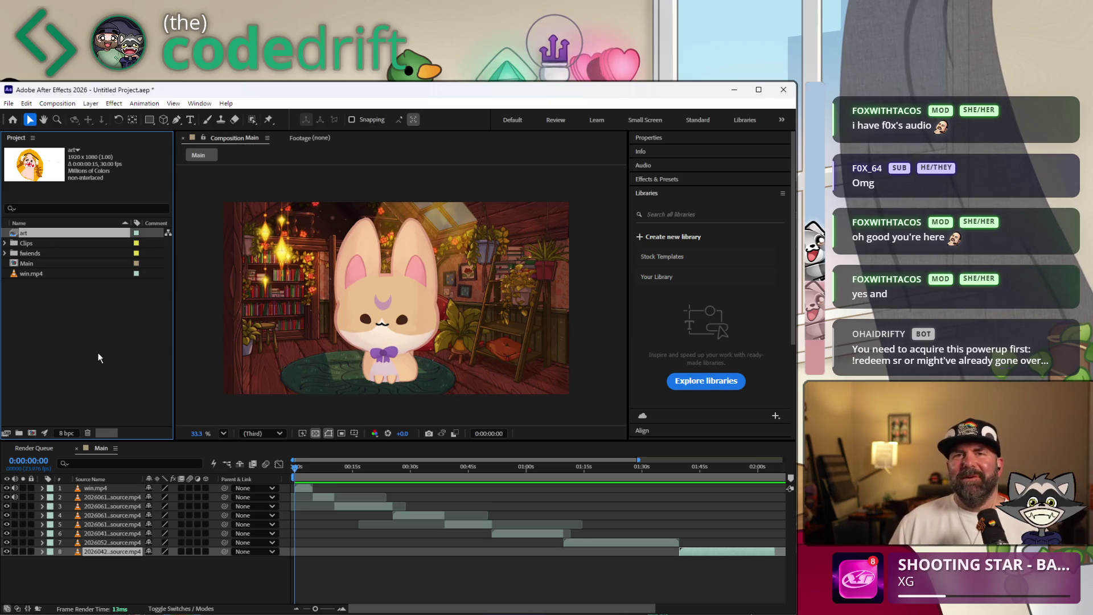
{"action": "left_click", "coordinate": [26, 243]}
{"action": "left_click", "coordinate": [26, 223]}
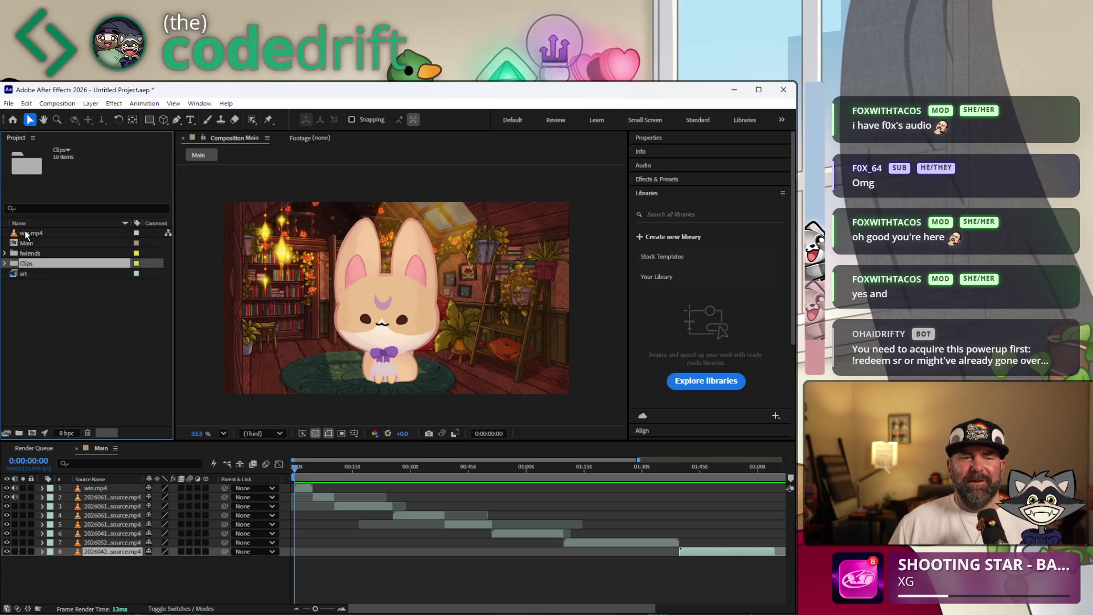
{"action": "left_click", "coordinate": [30, 274]}
{"action": "key", "text": "Delete"}
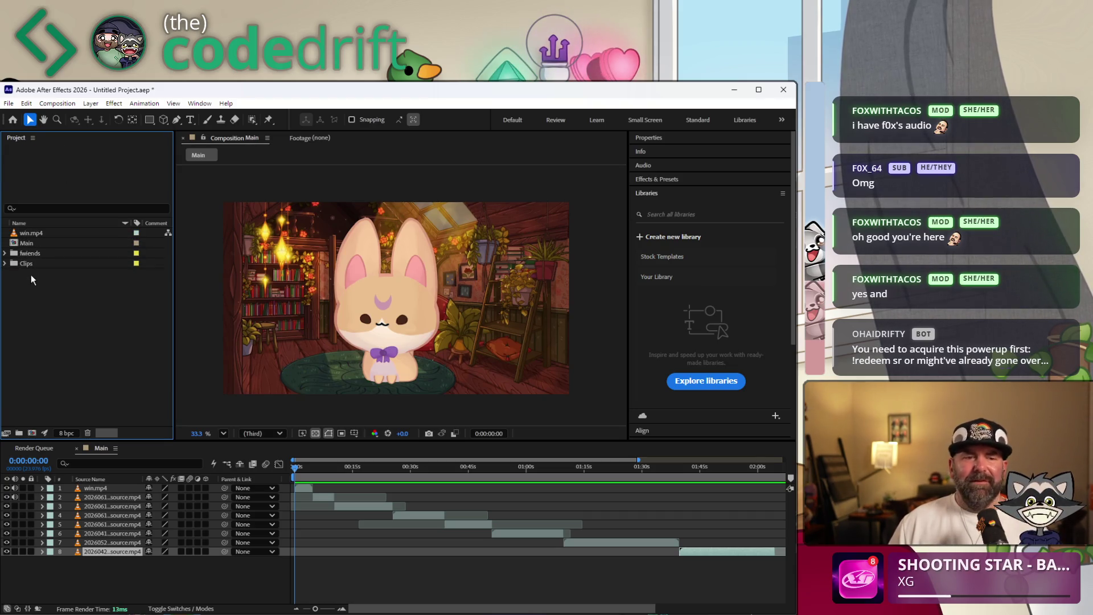
Import the friends' art PNGs and the f0x.m4a audio into the fwiends folder
{"action": "left_click", "coordinate": [5, 254]}
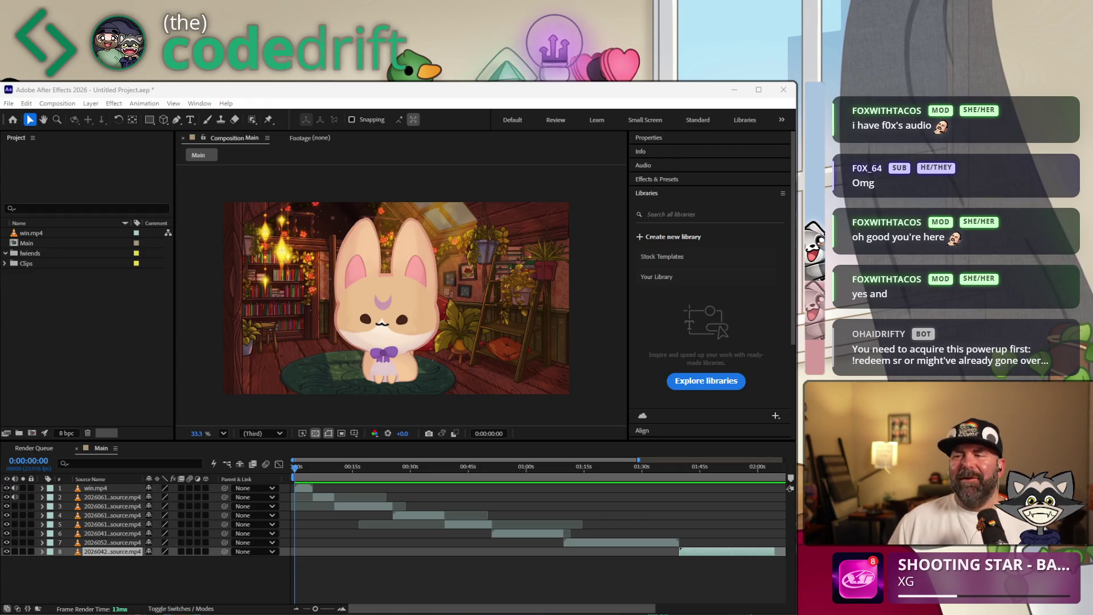
{"action": "mouse_move", "coordinate": [35, 348]}
{"action": "left_mouse_down"}
{"action": "mouse_move", "coordinate": [55, 297]}
{"action": "mouse_move", "coordinate": [32, 255]}
{"action": "left_mouse_up"}
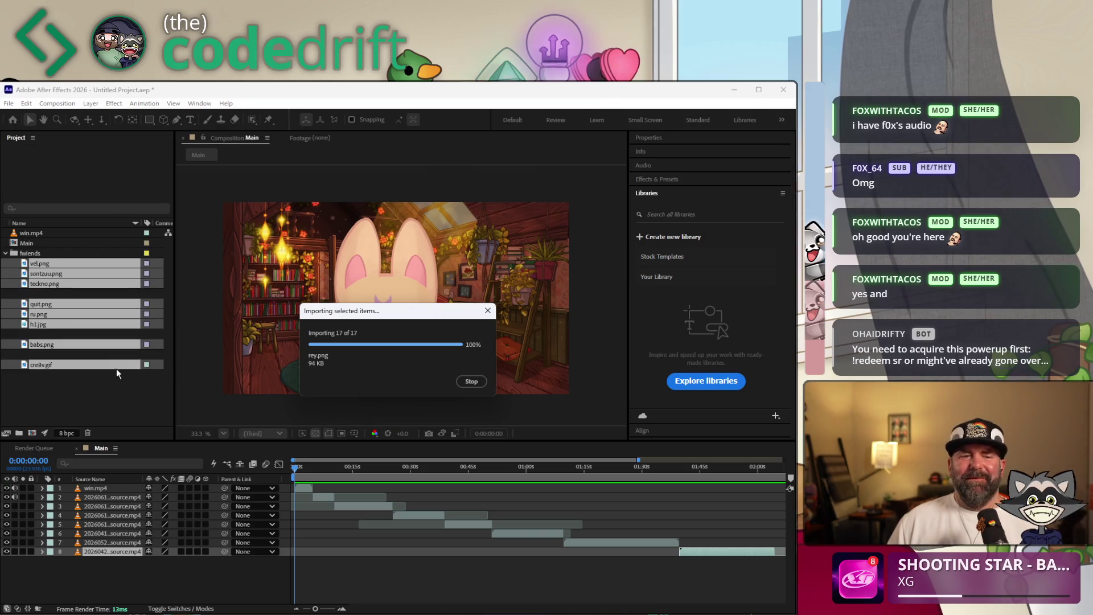
{"action": "left_click", "coordinate": [6, 253]}
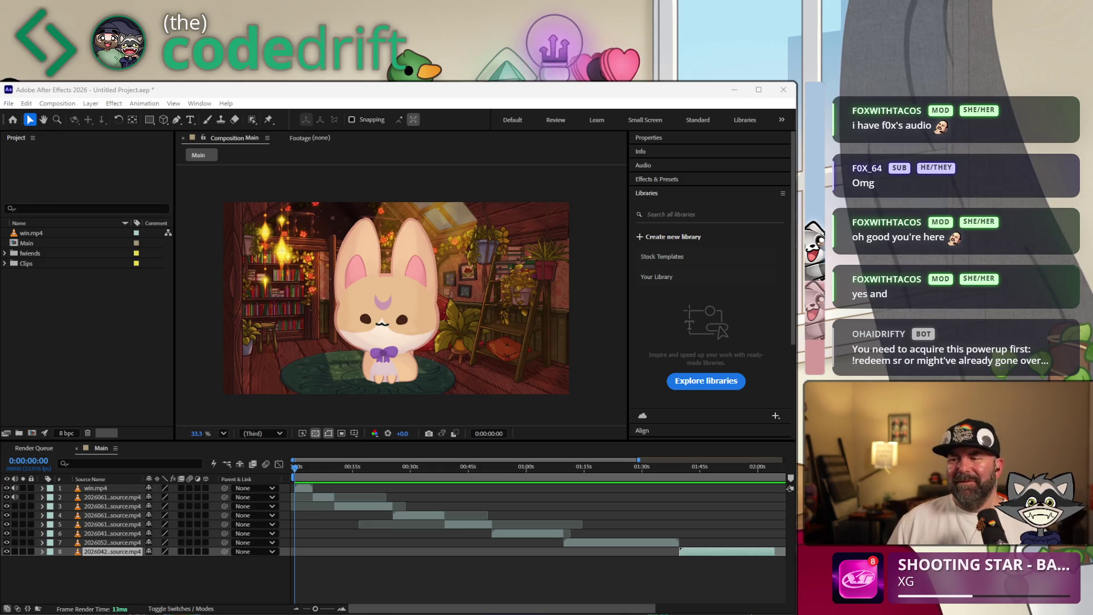
{"action": "left_click", "coordinate": [39, 316]}
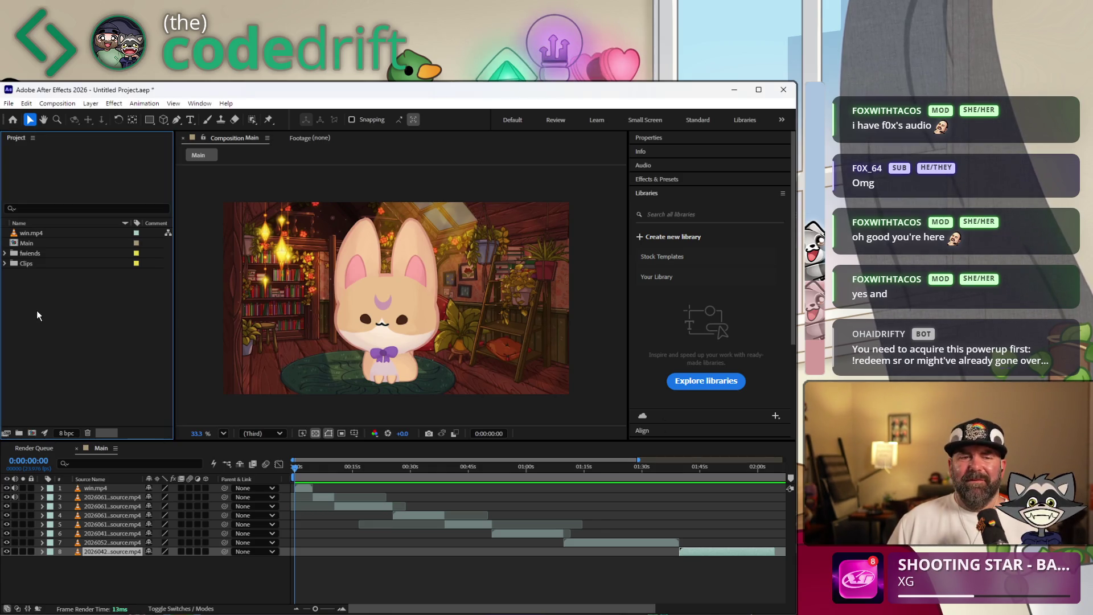
{"action": "left_click", "coordinate": [5, 254]}
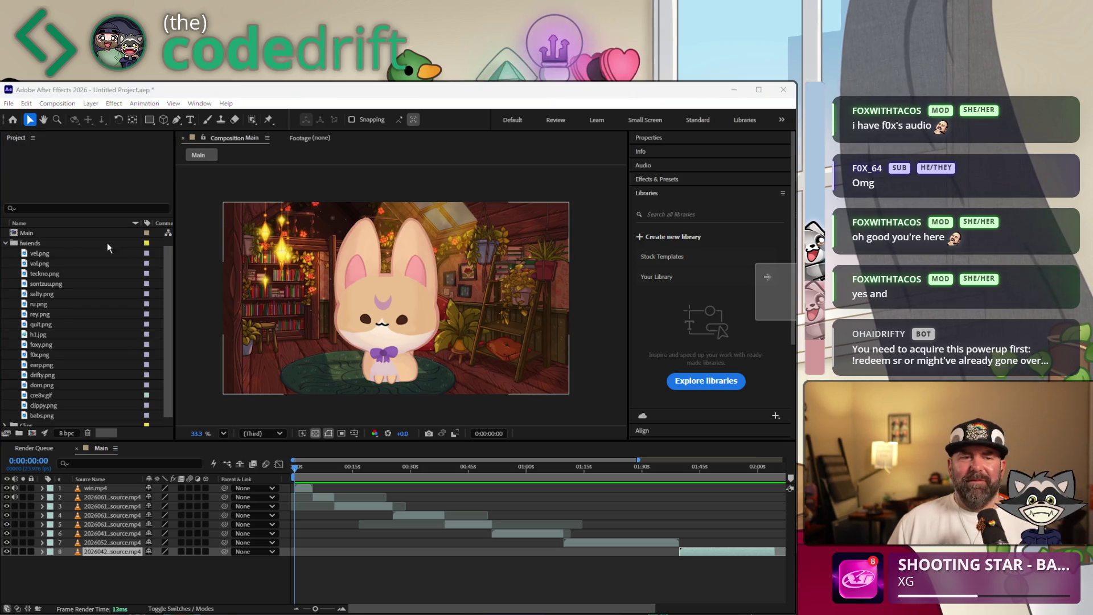
{"action": "left_click_drag", "start_coordinate": [39, 245], "coordinate": [40, 247]}
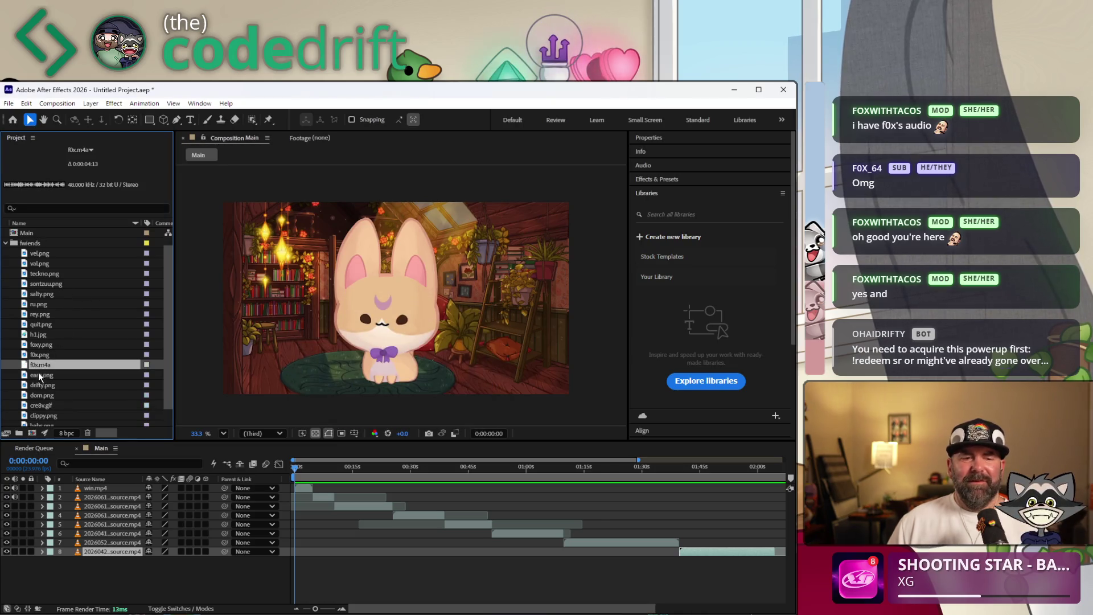
Scrub the Main timeline toward 2:00 to preview the desert clip ending
{"action": "left_click", "coordinate": [416, 578]}
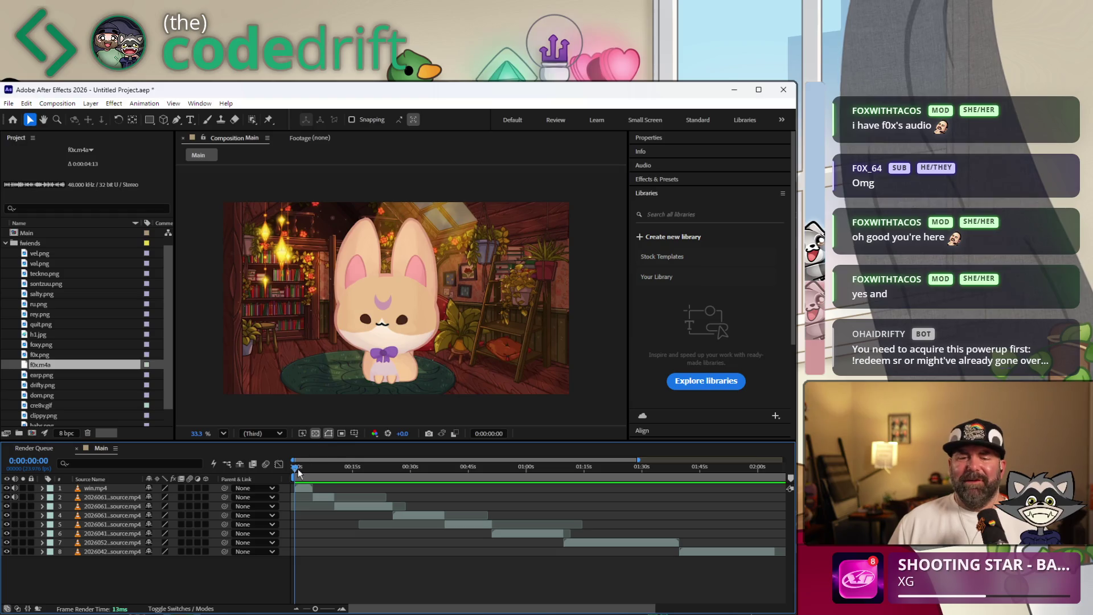
{"action": "left_click_drag", "start_coordinate": [306, 472], "coordinate": [739, 481]}
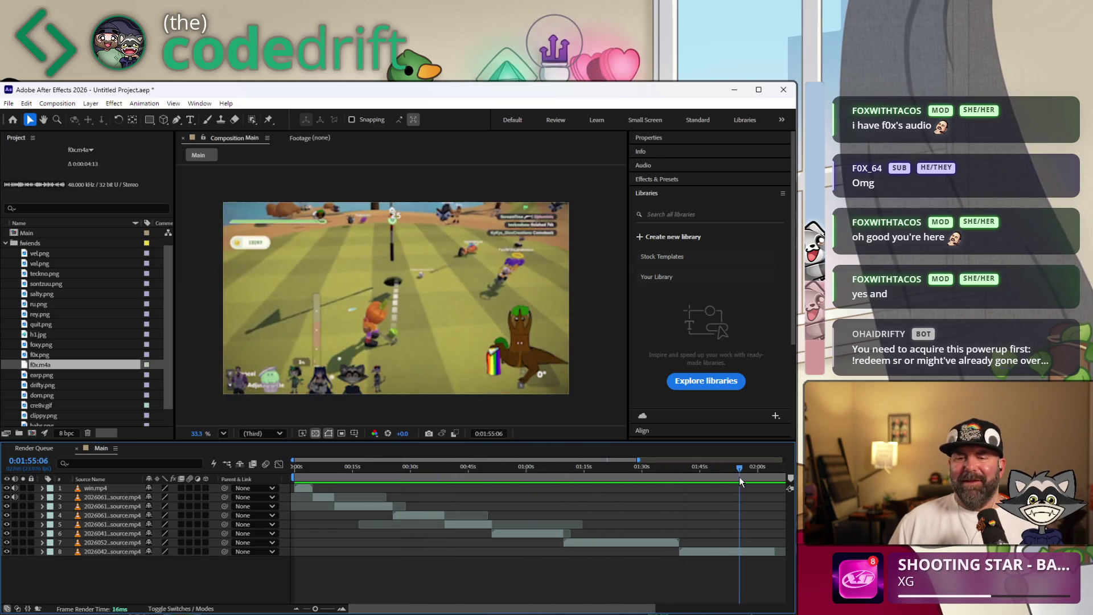
{"action": "left_click_drag", "start_coordinate": [545, 605], "coordinate": [636, 605]}
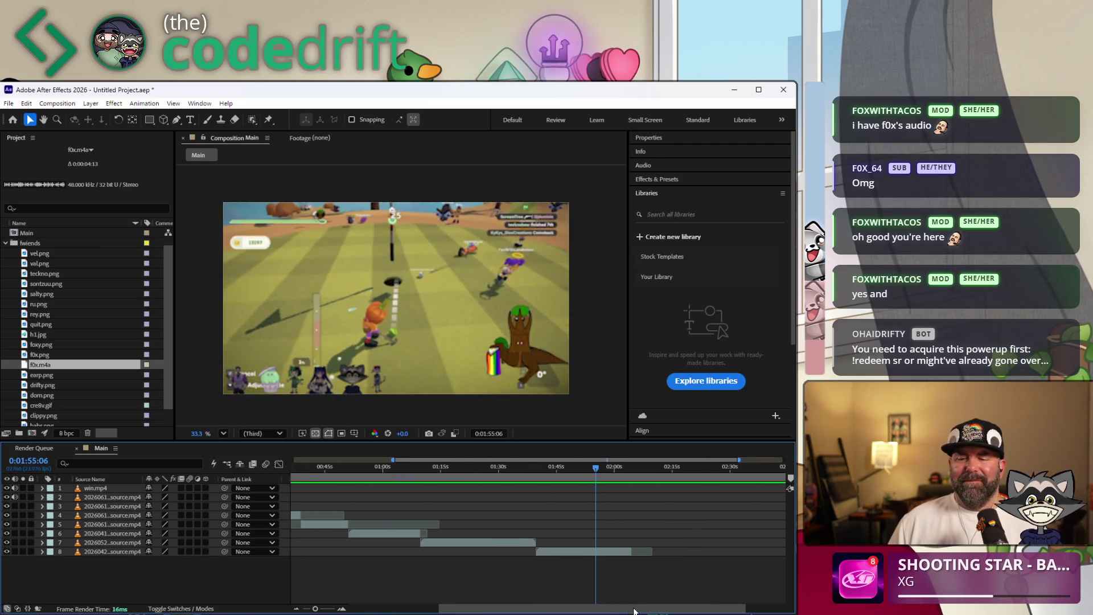
{"action": "left_click_drag", "start_coordinate": [605, 476], "coordinate": [630, 470]}
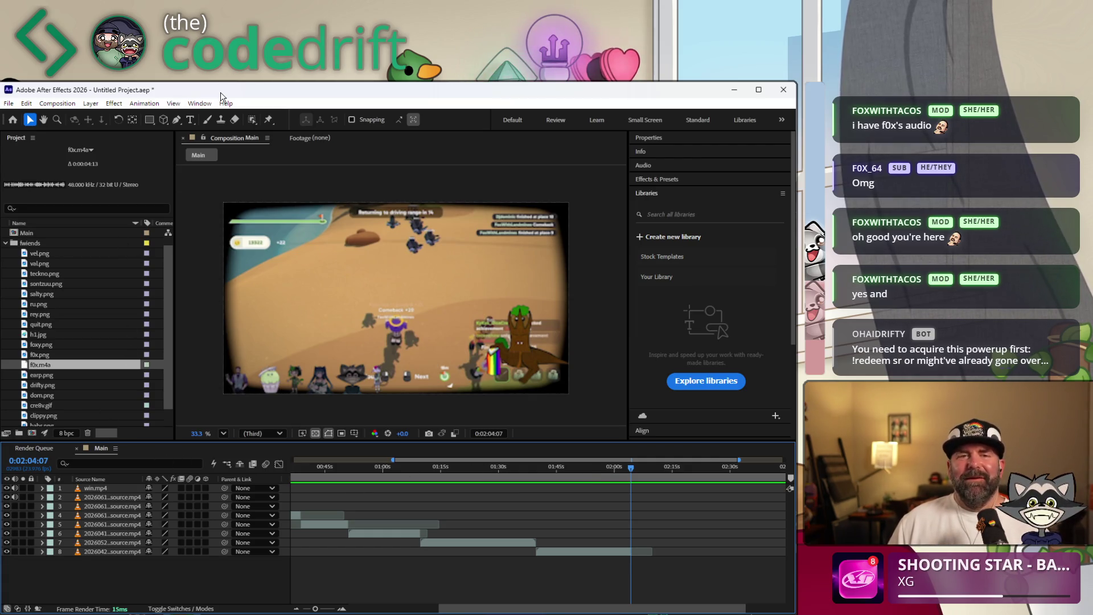
{"action": "left_click", "coordinate": [9, 104]}
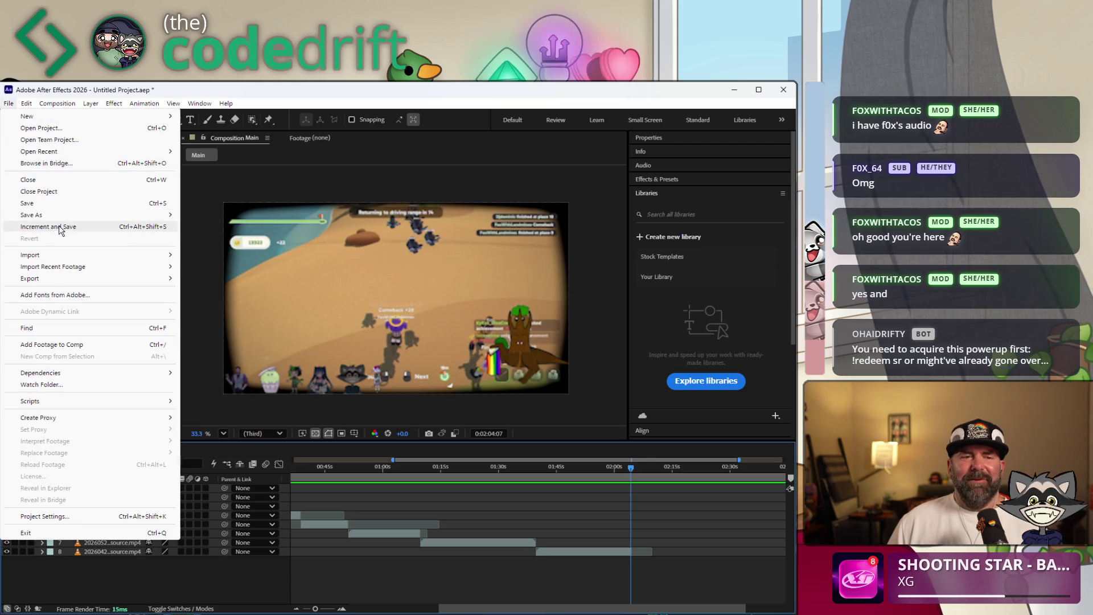
Start Save As and navigate to the twitch\2025-08-08 folder
{"action": "mouse_move", "coordinate": [59, 216]}
{"action": "key", "text": "Escape"}
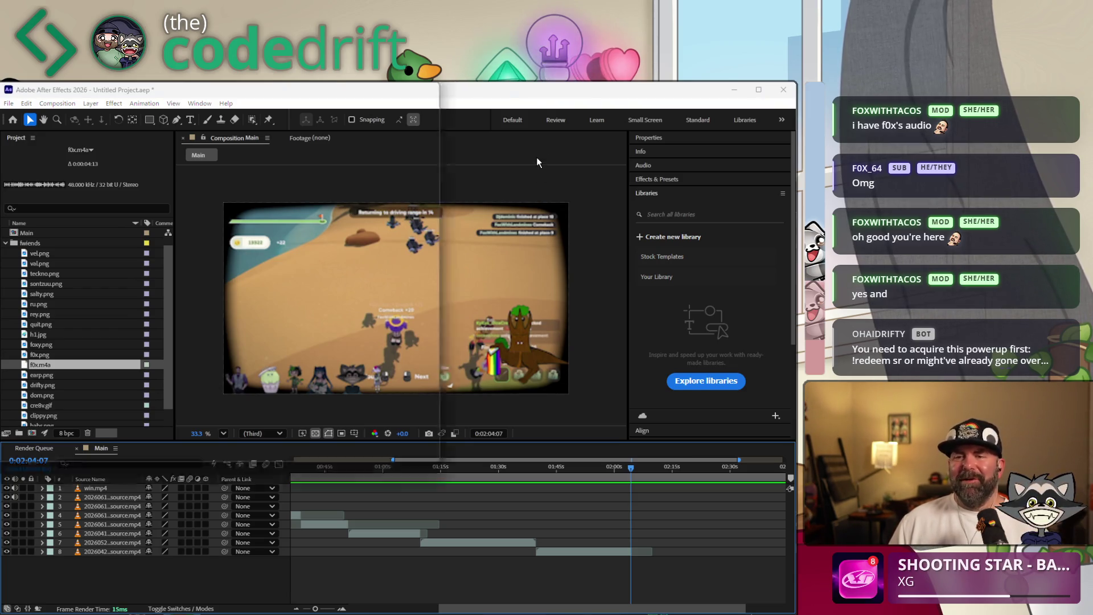
{"action": "key", "text": "ctrl+shift+s"}
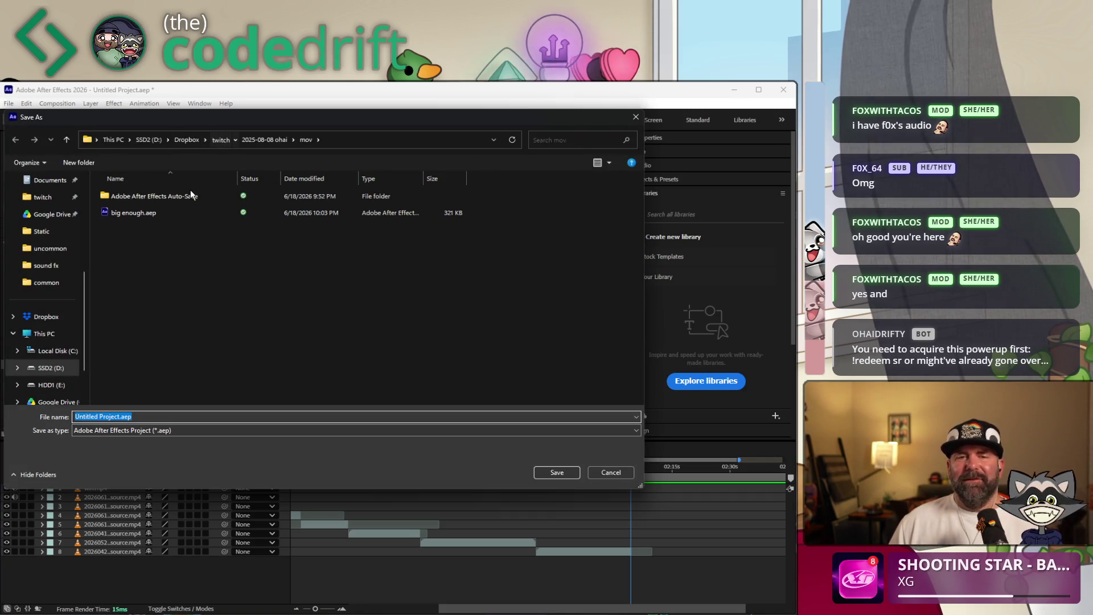
{"action": "left_click", "coordinate": [219, 140]}
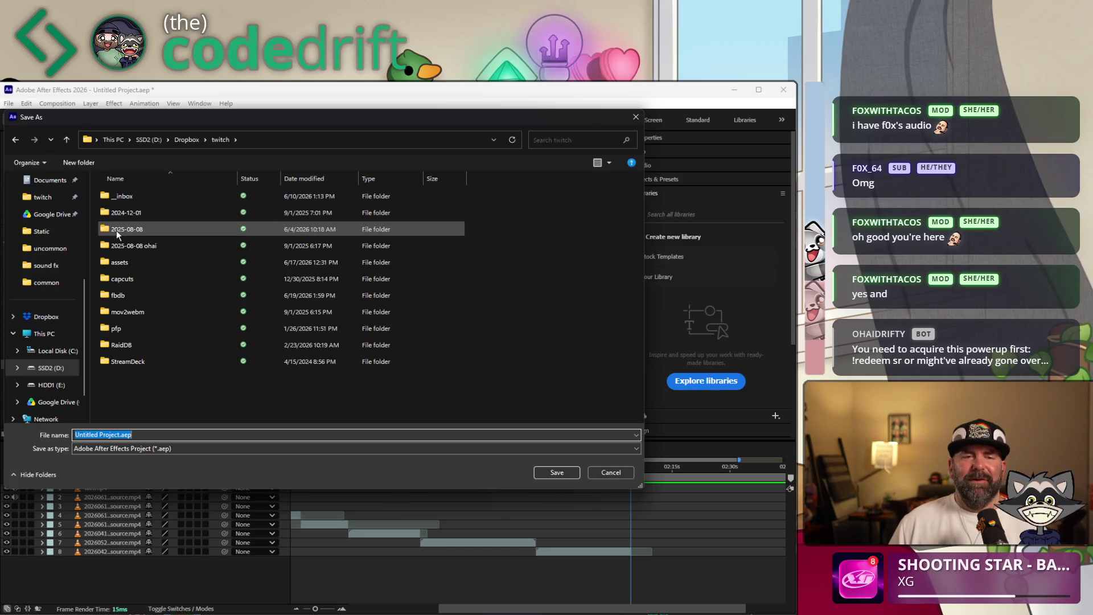
{"action": "double_click", "coordinate": [118, 233]}
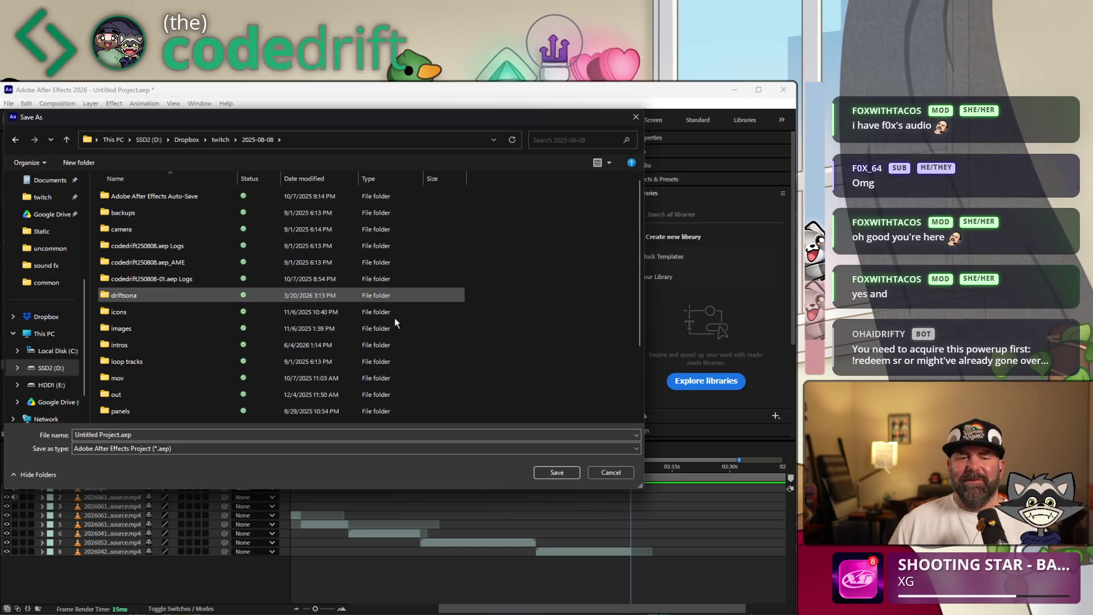
Create a new folder named sillies in 2025-08-08 and enter it
{"action": "right_click", "coordinate": [596, 390]}
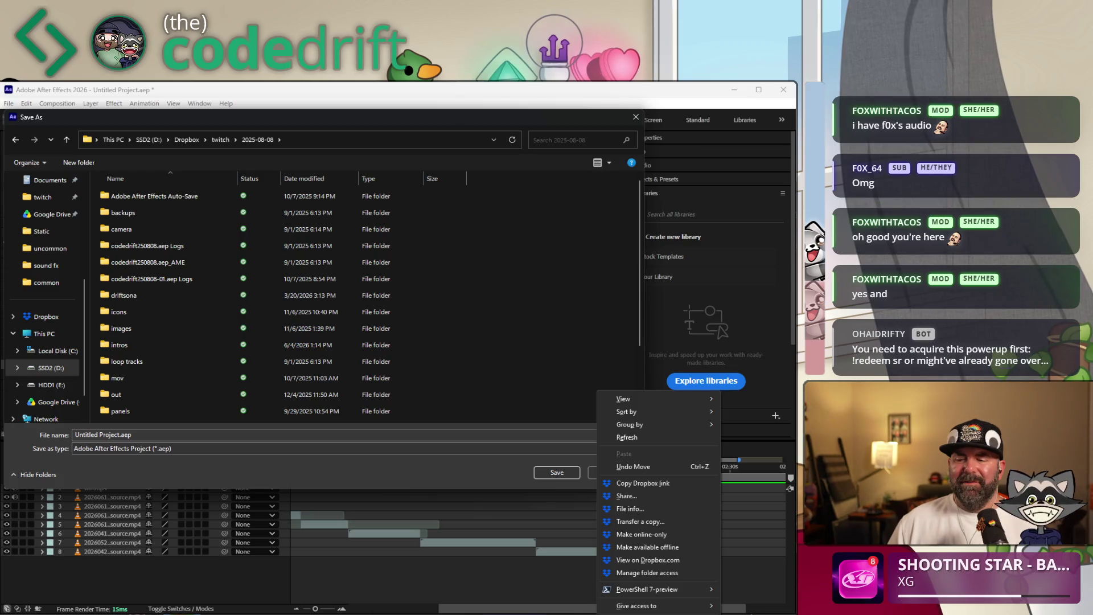
{"action": "key", "text": "Escape"}
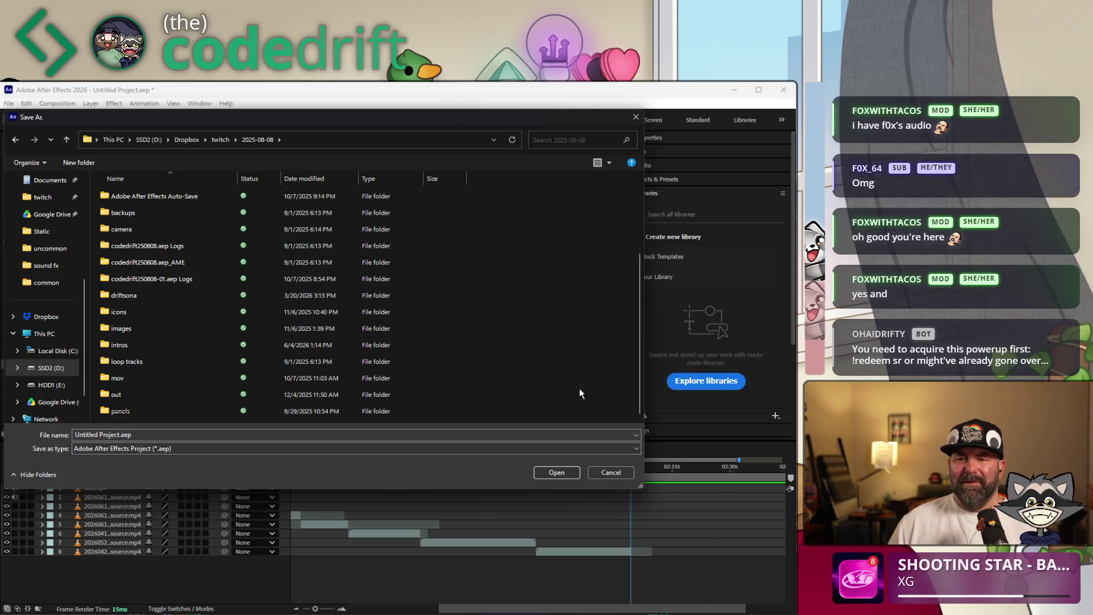
{"action": "key", "text": "ctrl+shift+n"}
{"action": "type", "text": "sillies"}
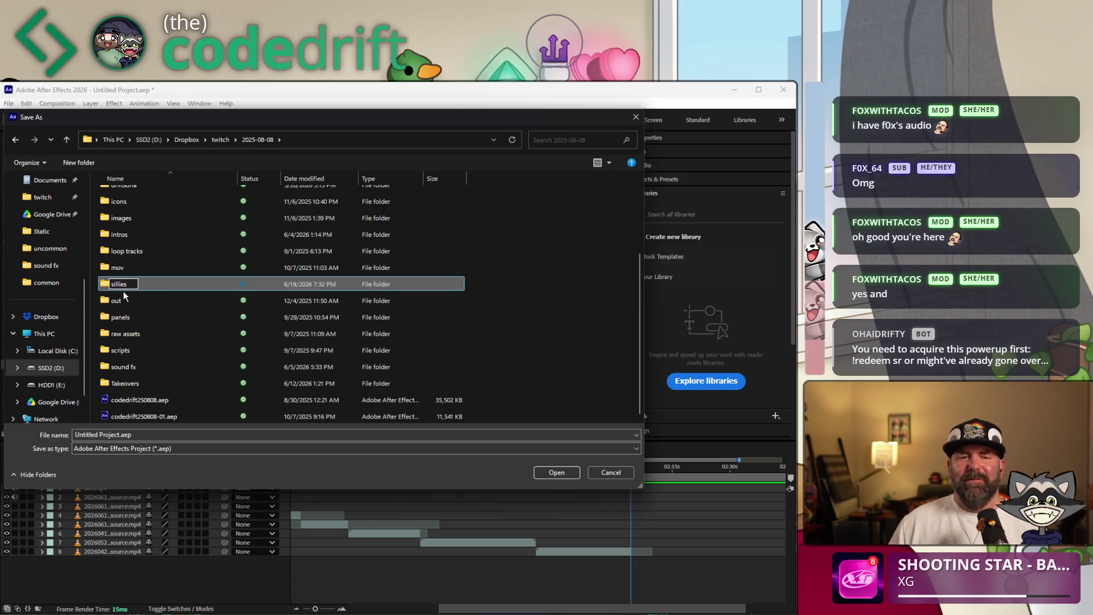
{"action": "key", "text": "Return"}
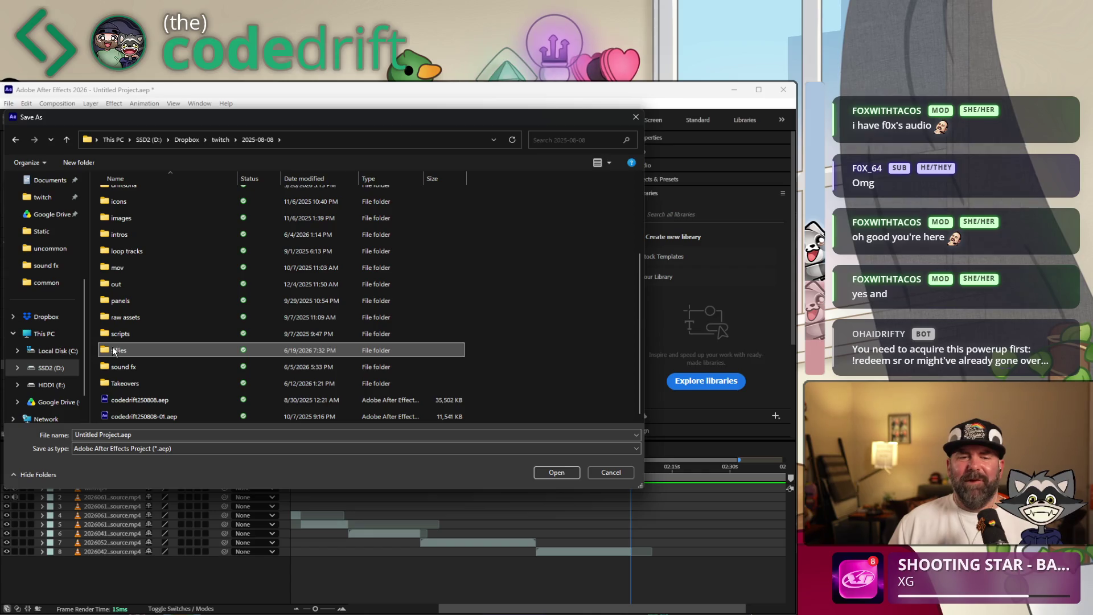
{"action": "double_click", "coordinate": [114, 350]}
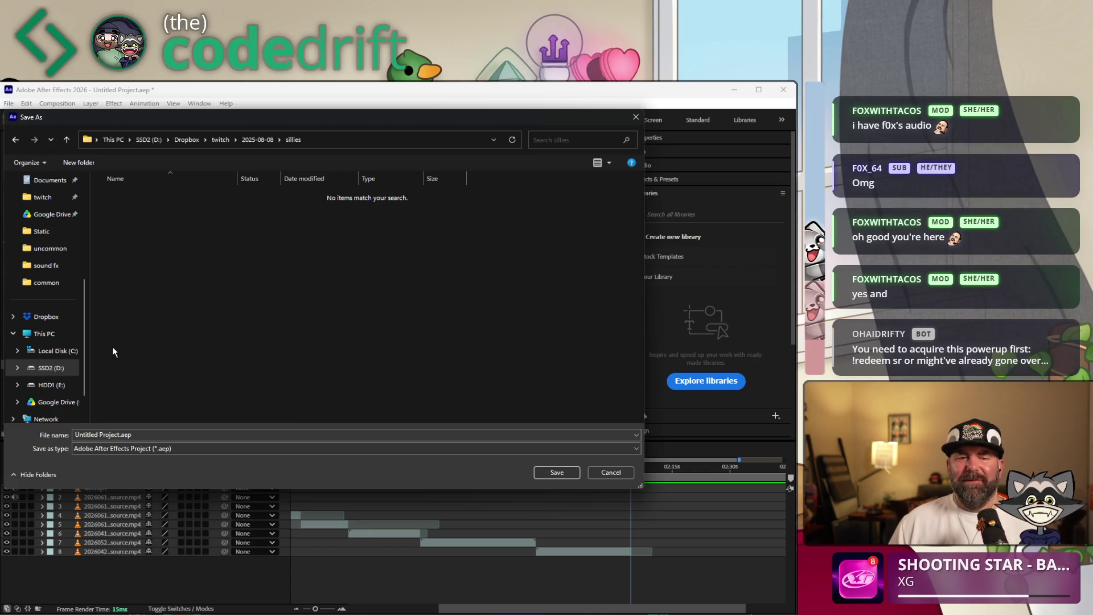
Create a kt4t folder inside sillies and enter it
{"action": "right_click", "coordinate": [171, 259]}
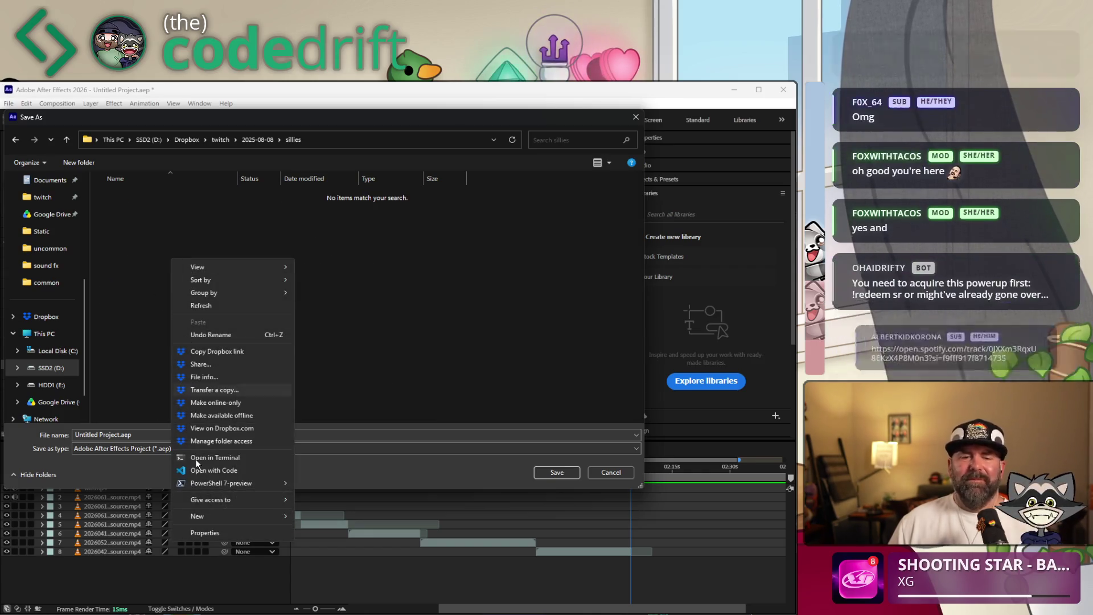
{"action": "mouse_move", "coordinate": [212, 513]}
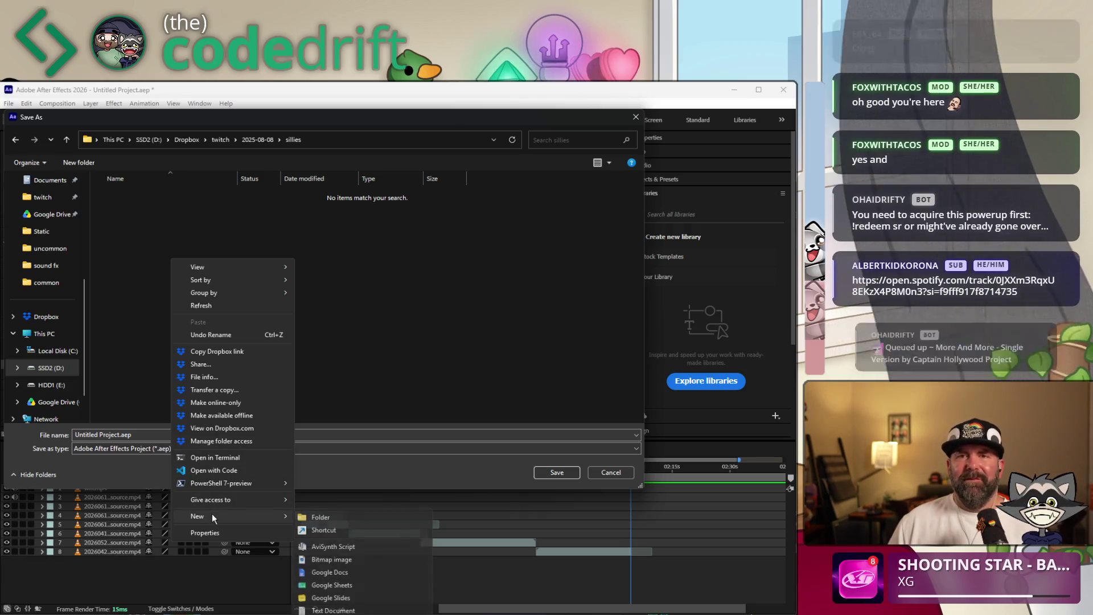
{"action": "left_click", "coordinate": [319, 515]}
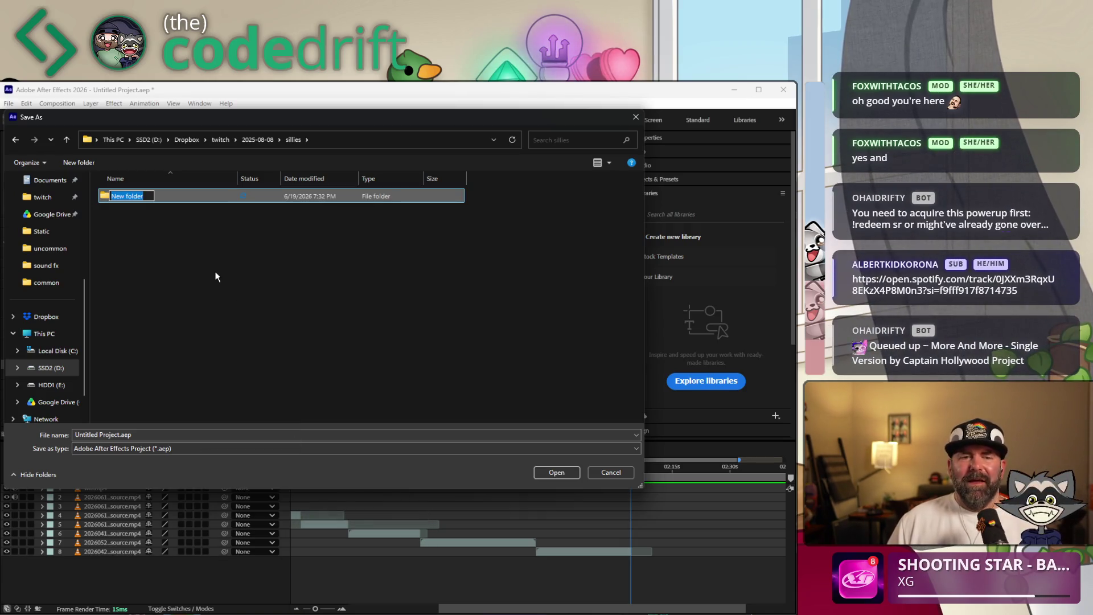
{"action": "type", "text": "k"}
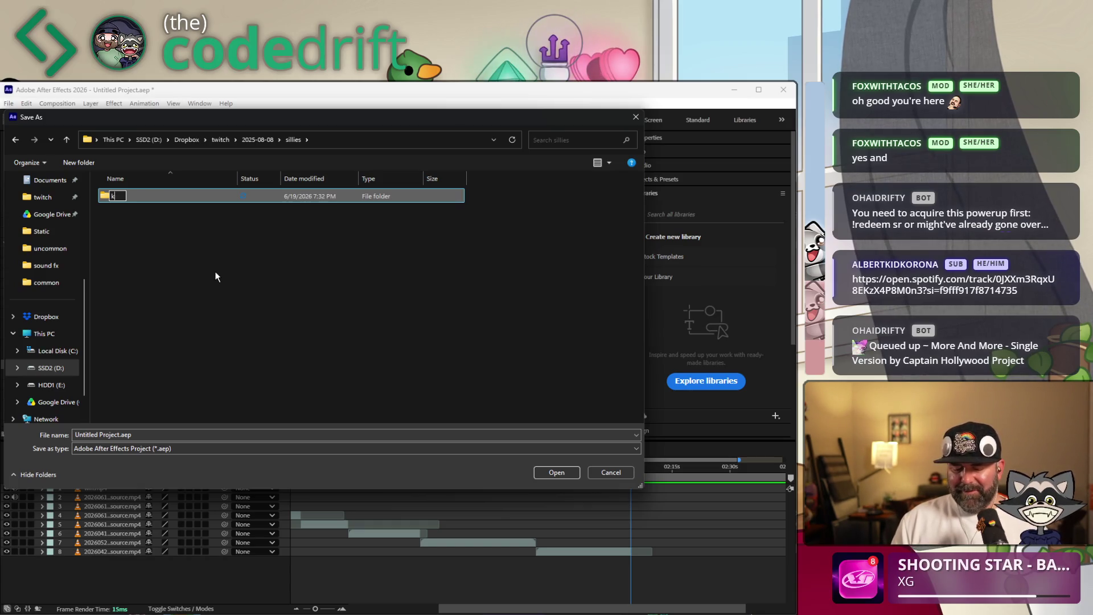
{"action": "type", "text": "t4t"}
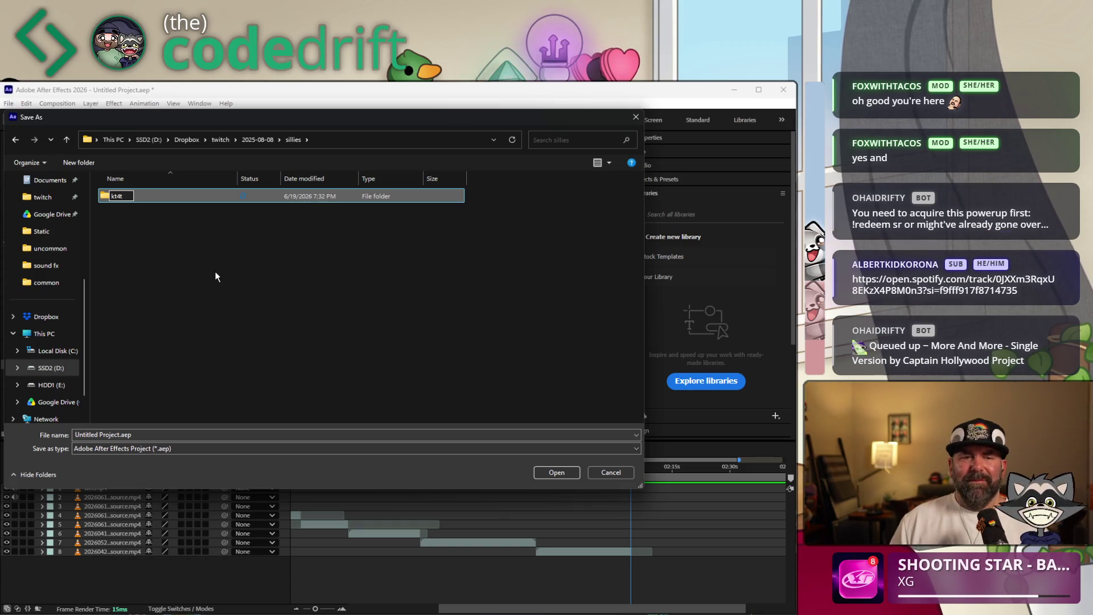
{"action": "key", "text": "Return"}
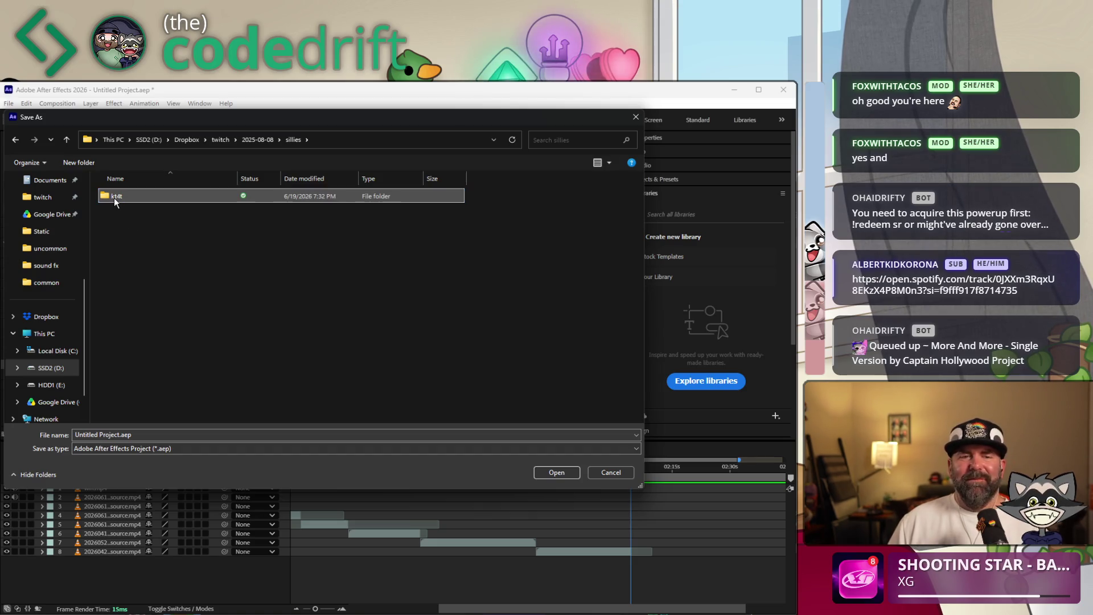
{"action": "double_click", "coordinate": [114, 197]}
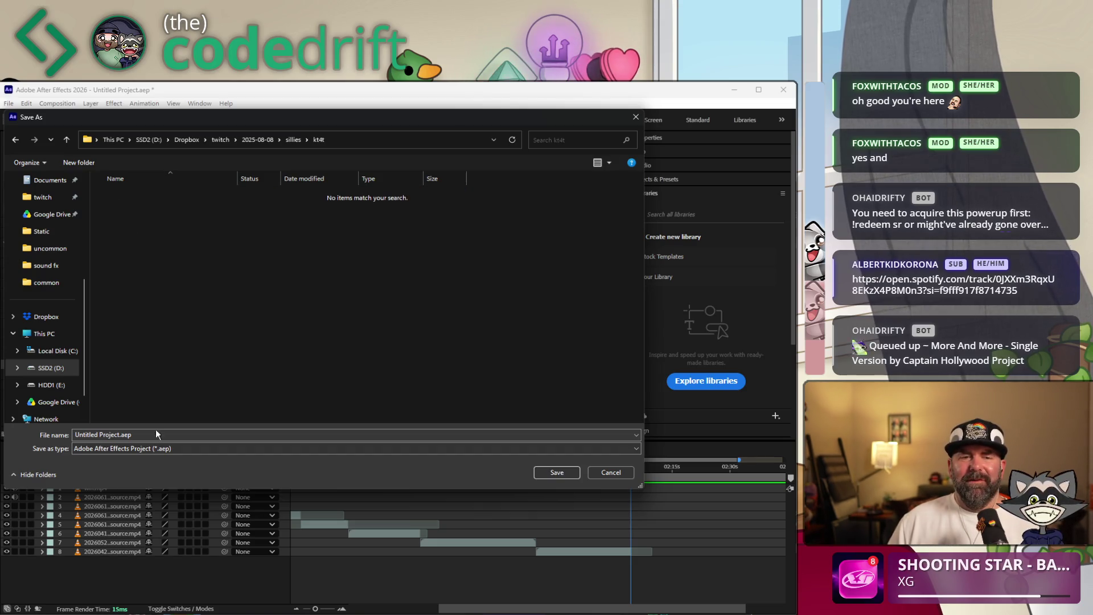
Save the project as 'nice things for tree' in the kt4t folder
{"action": "left_click", "coordinate": [118, 434]}
{"action": "left_click", "coordinate": [117, 435]}
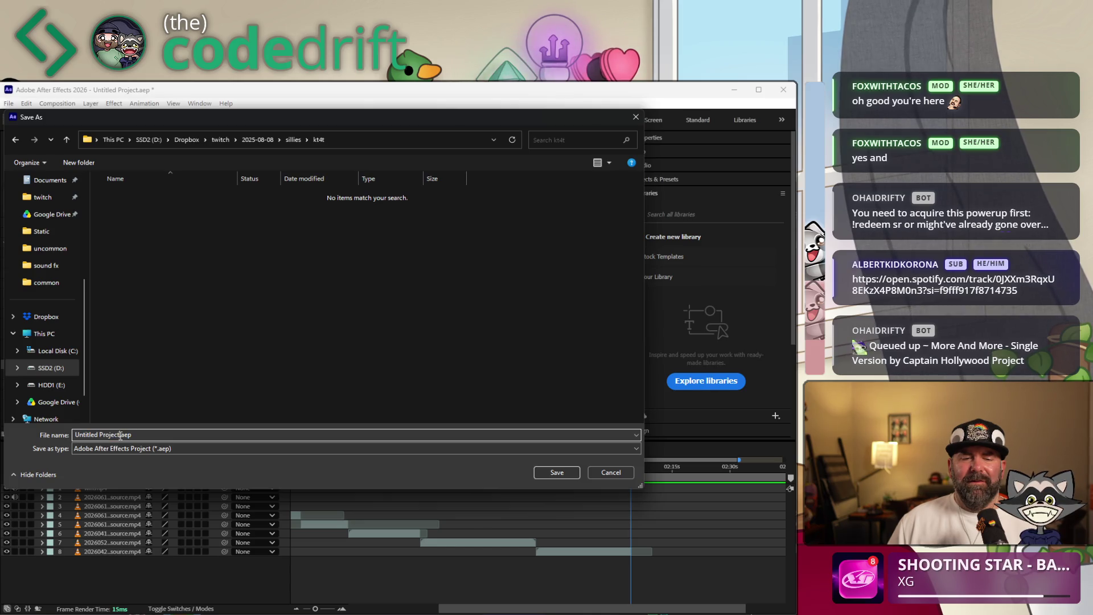
{"action": "left_click_drag", "start_coordinate": [120, 436], "coordinate": [52, 440]}
{"action": "type", "text": "nice thing"}
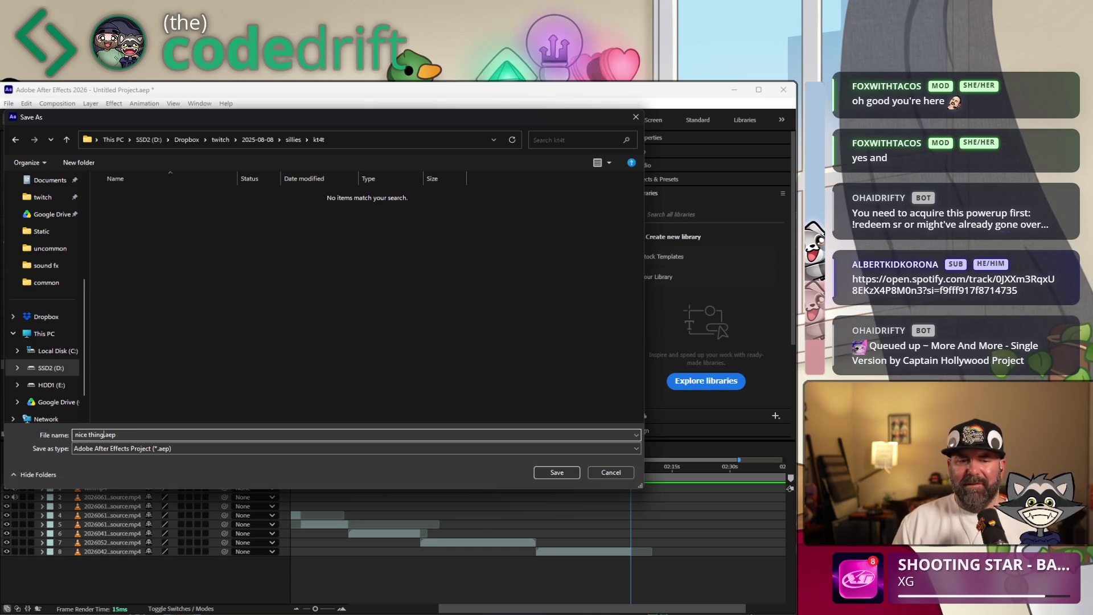
{"action": "type", "text": "s for tree"}
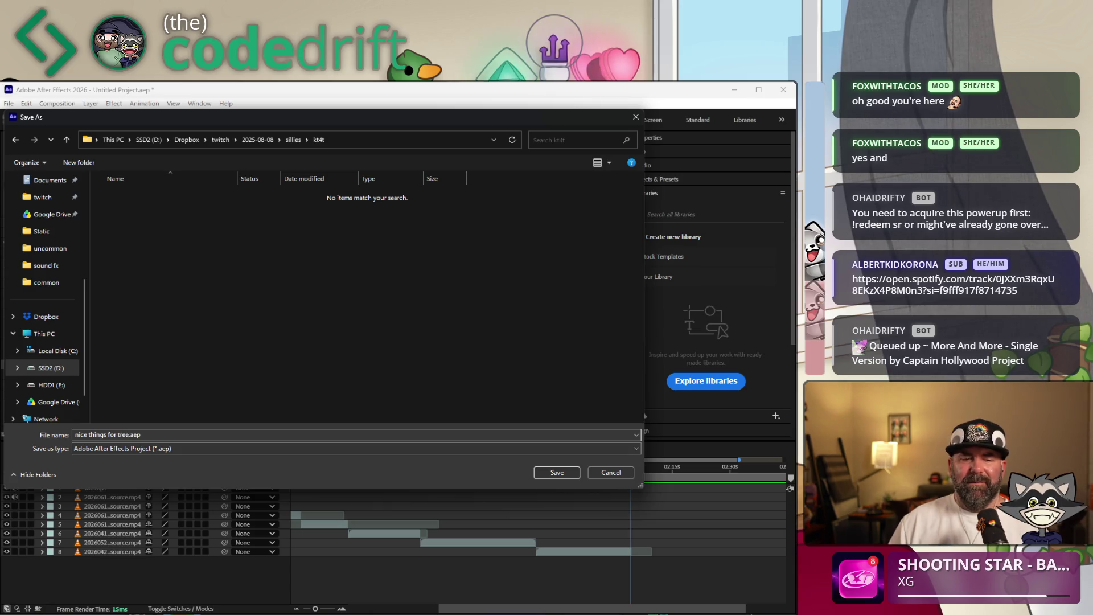
{"action": "key", "text": "Return"}
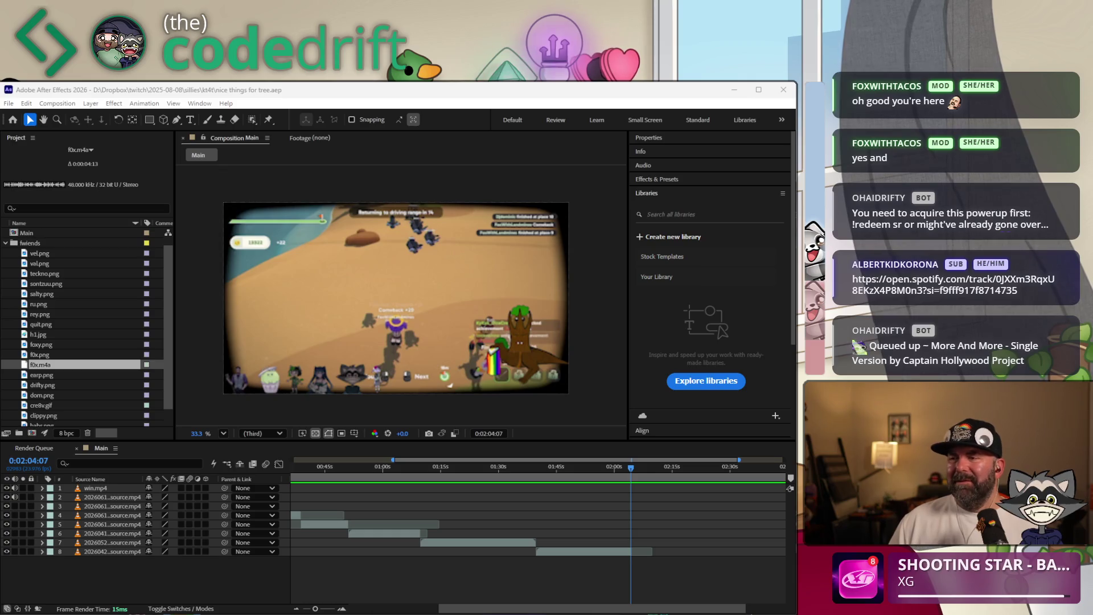
{"action": "key", "text": "super+e"}
Navigate Explorer to sillies\kt4t and copy the art folder into it
{"action": "mouse_move", "coordinate": [562, 349]}
{"action": "left_mouse_down"}
{"action": "mouse_move", "coordinate": [55, 270]}
{"action": "mouse_move", "coordinate": [241, 230]}
{"action": "left_mouse_up"}
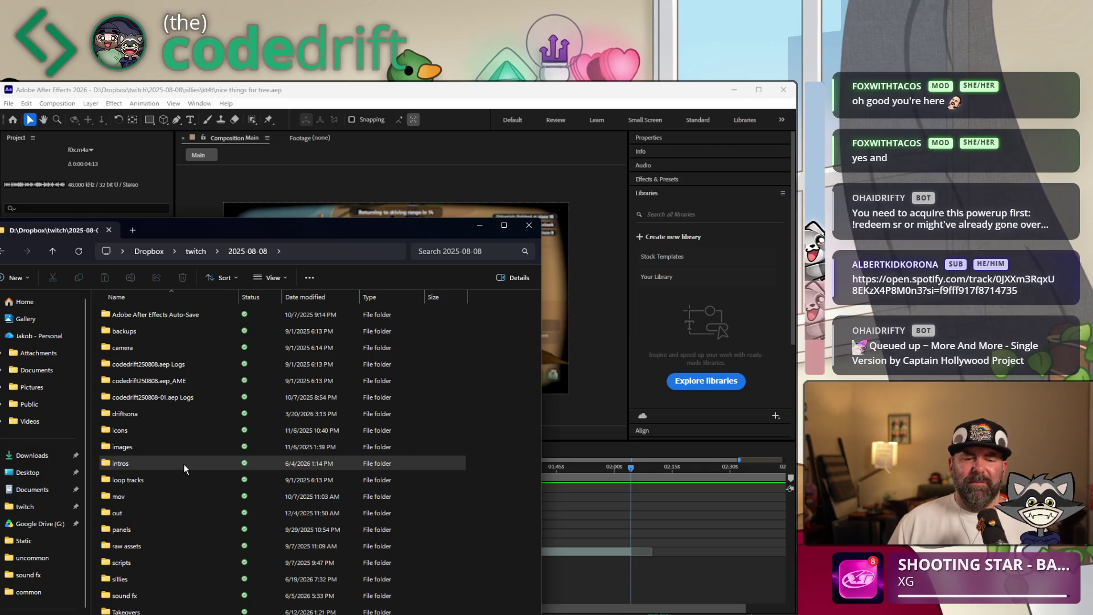
{"action": "double_click", "coordinate": [120, 577]}
{"action": "double_click", "coordinate": [120, 315]}
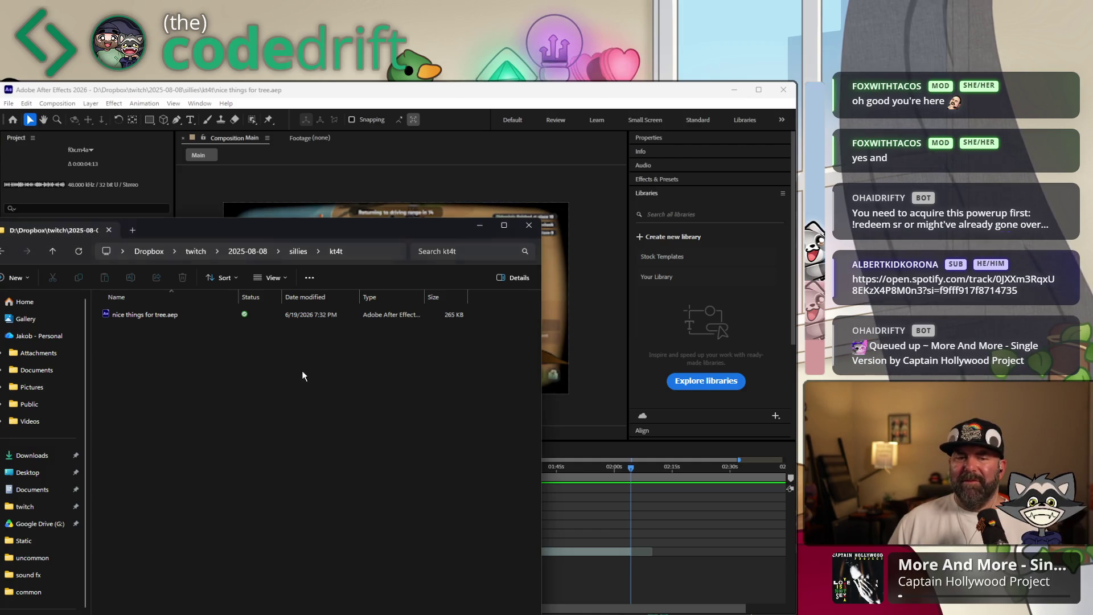
{"action": "left_click_drag", "start_coordinate": [0, 463], "coordinate": [267, 464]}
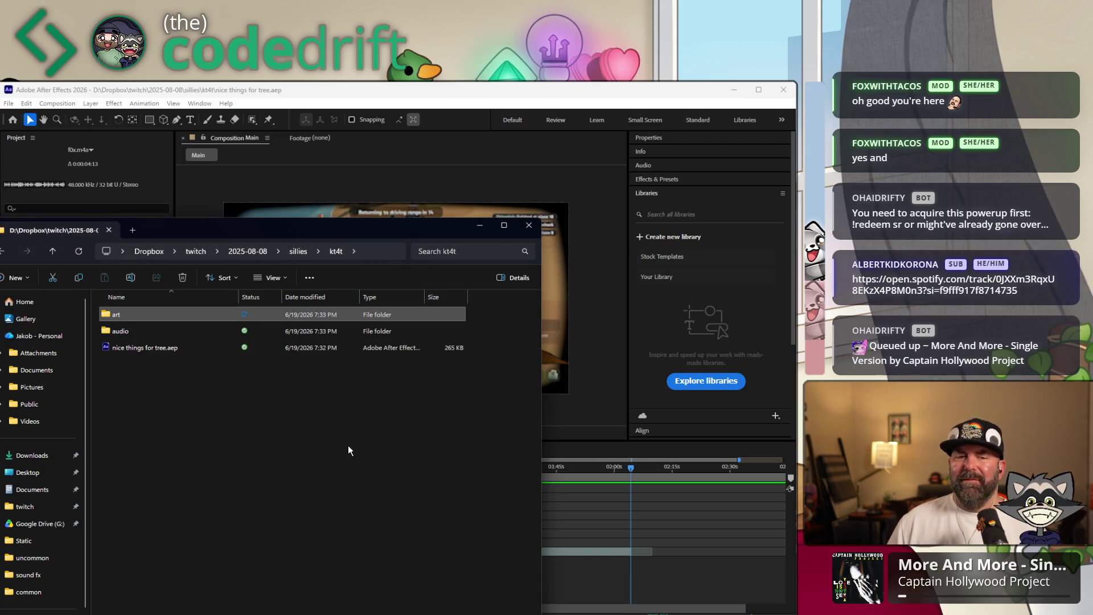
{"action": "left_click", "coordinate": [281, 444]}
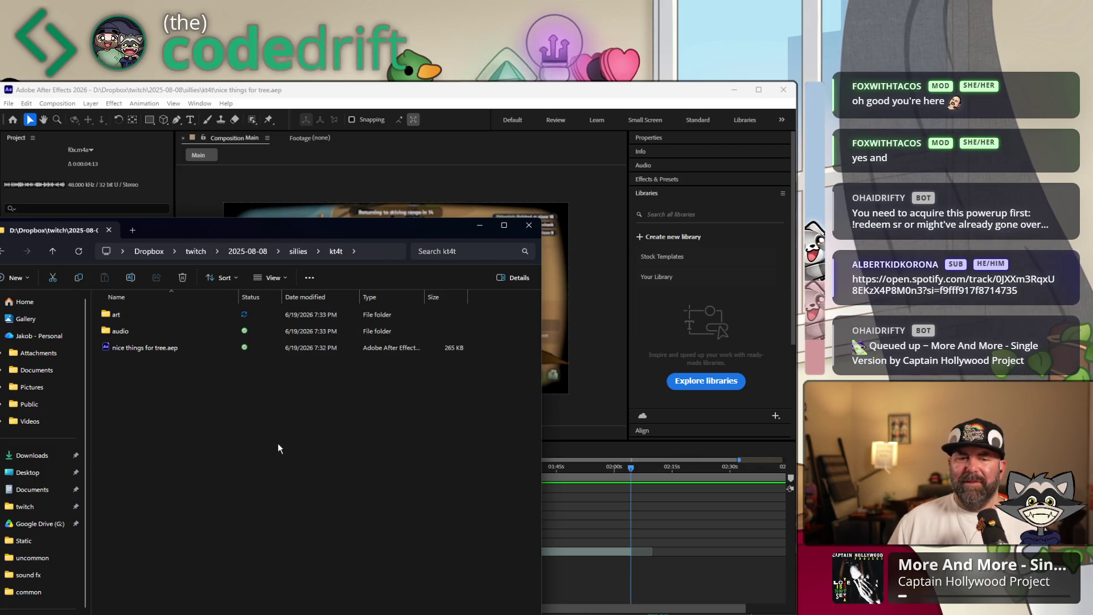
Create a clips folder in kt4t and copy the ten gameplay MP4s into it
{"action": "right_click", "coordinate": [327, 449]}
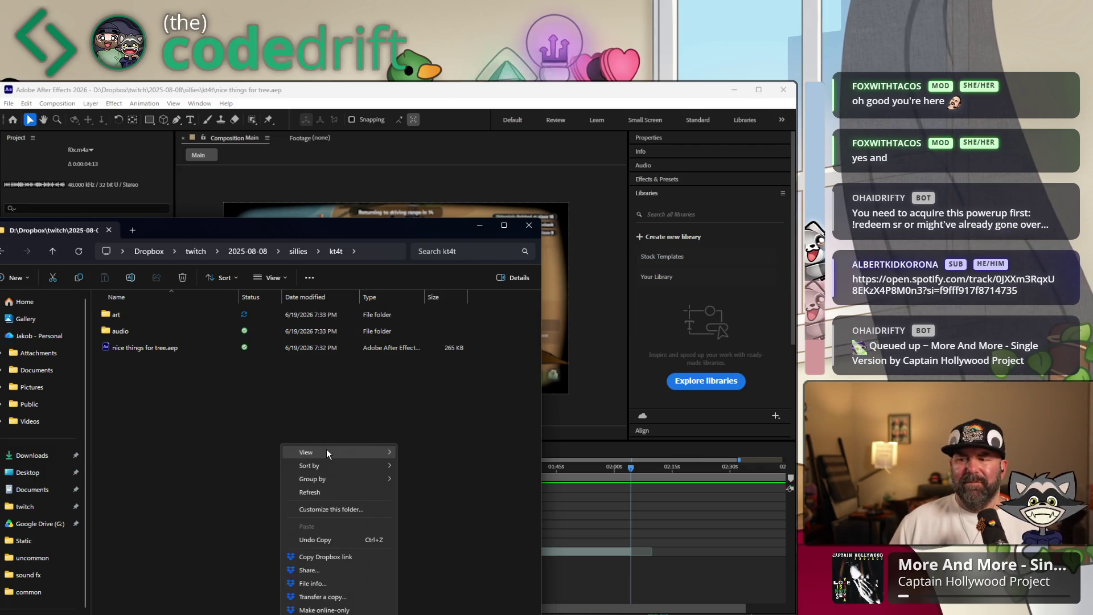
{"action": "mouse_move", "coordinate": [326, 449]}
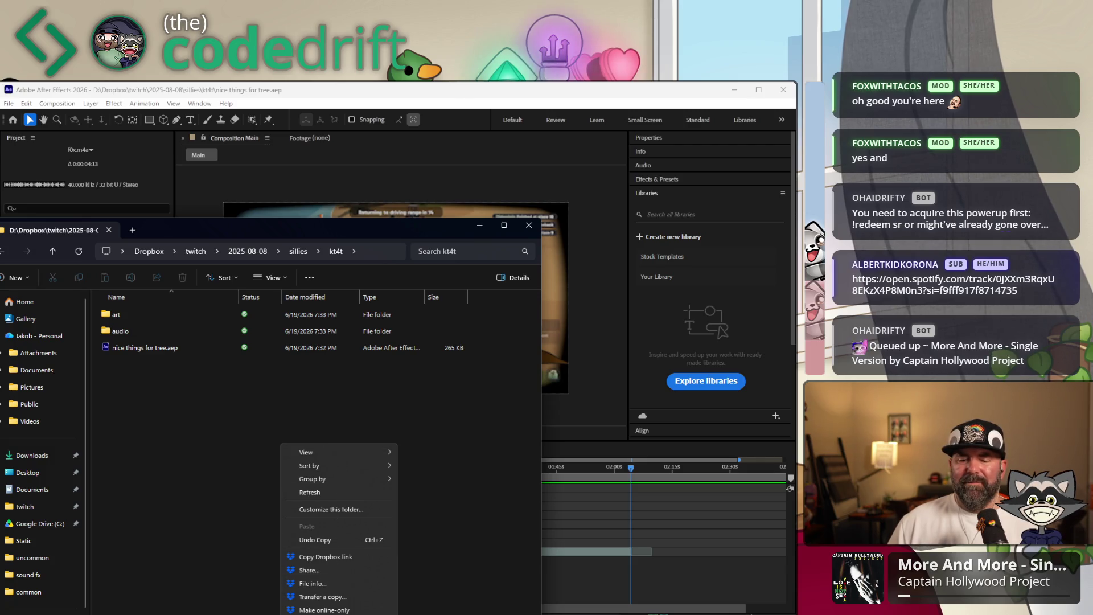
{"action": "key", "text": "Escape"}
{"action": "key", "text": "ctrl+shift+n"}
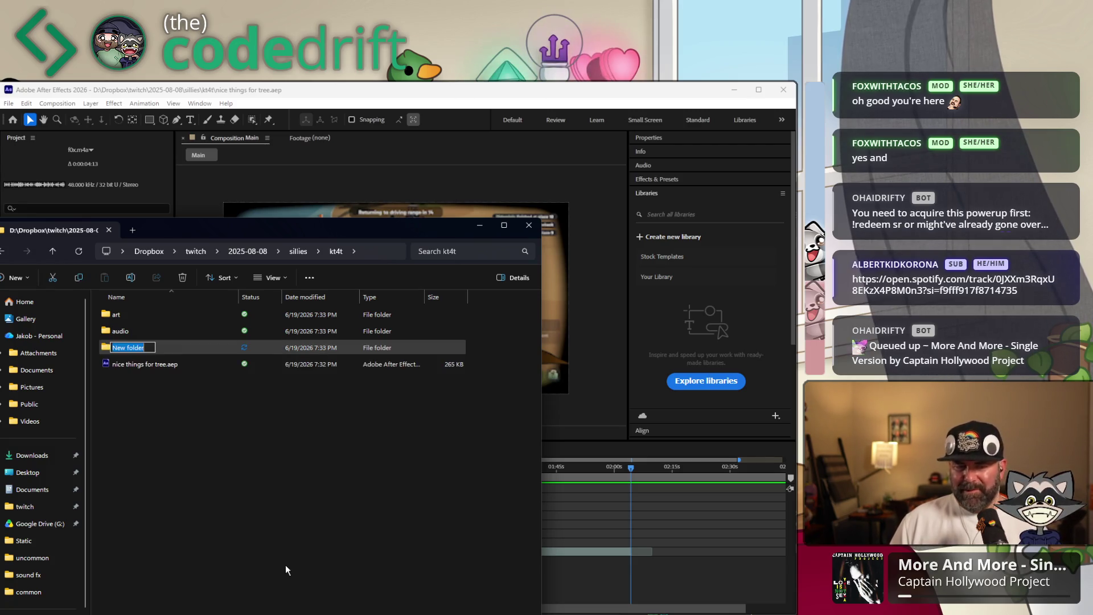
{"action": "type", "text": "clips"}
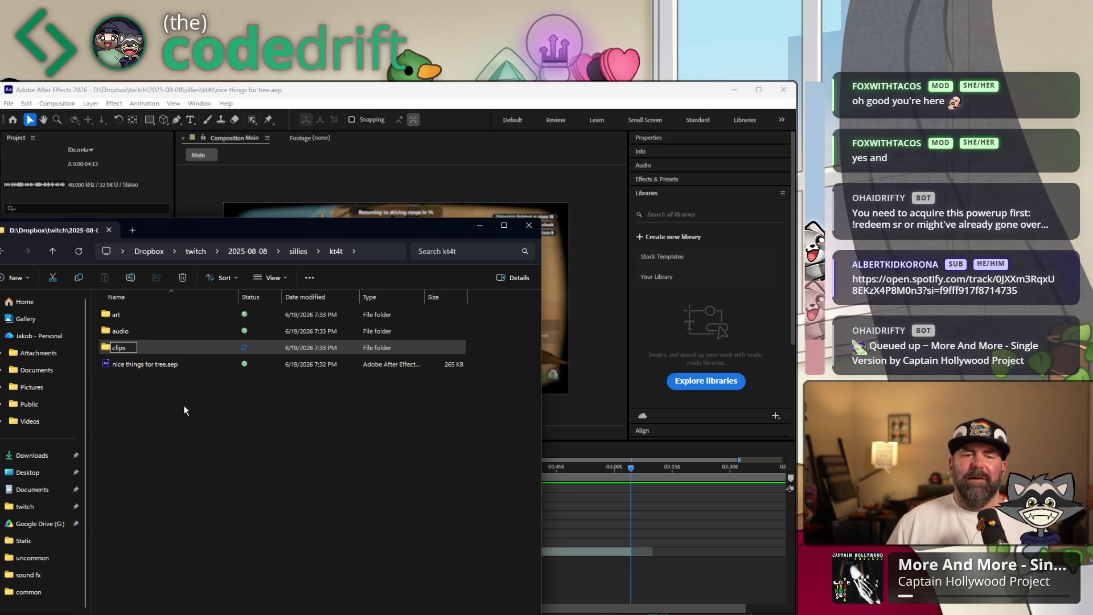
{"action": "key", "text": "Return"}
{"action": "double_click", "coordinate": [124, 348]}
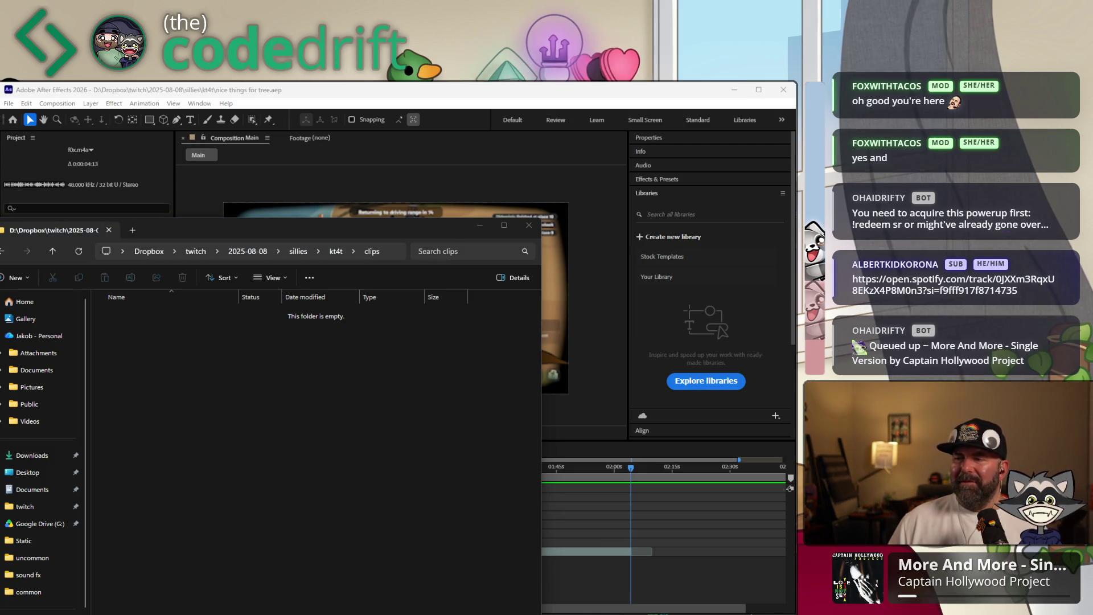
{"action": "left_click_drag", "start_coordinate": [373, 422], "coordinate": [305, 426]}
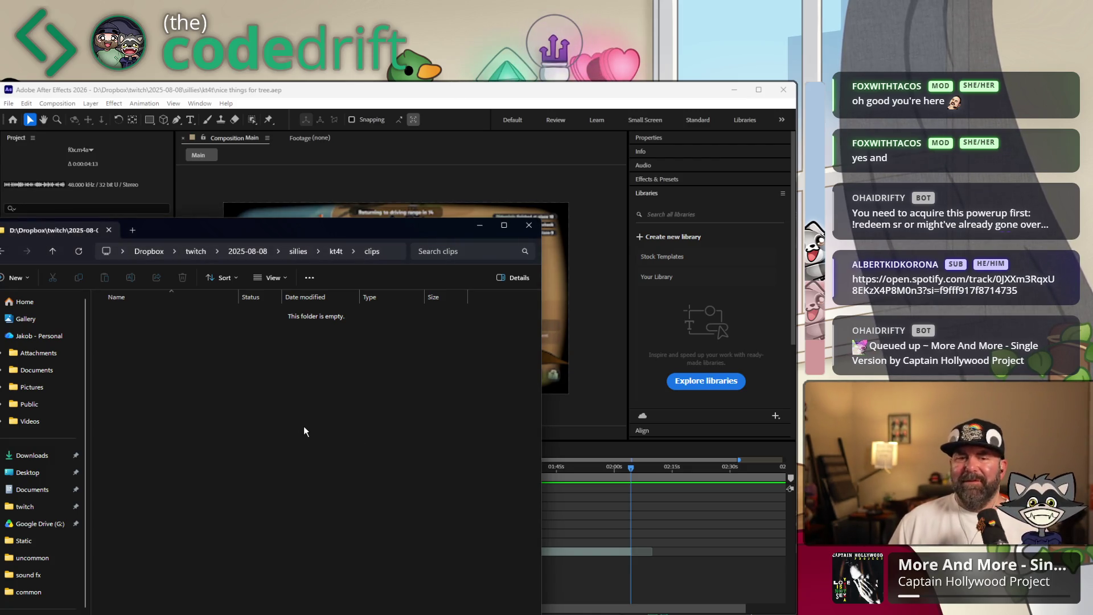
{"action": "left_click", "coordinate": [53, 254]}
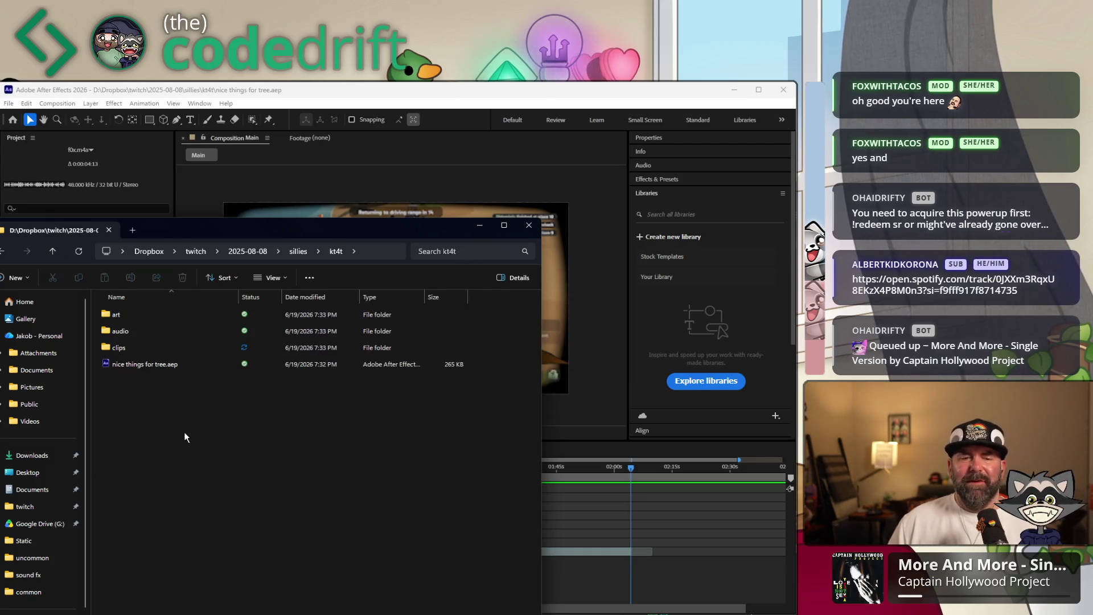
Create a video folder in kt4t holding the win MP4, then return to After Effects
{"action": "right_click", "coordinate": [184, 433]}
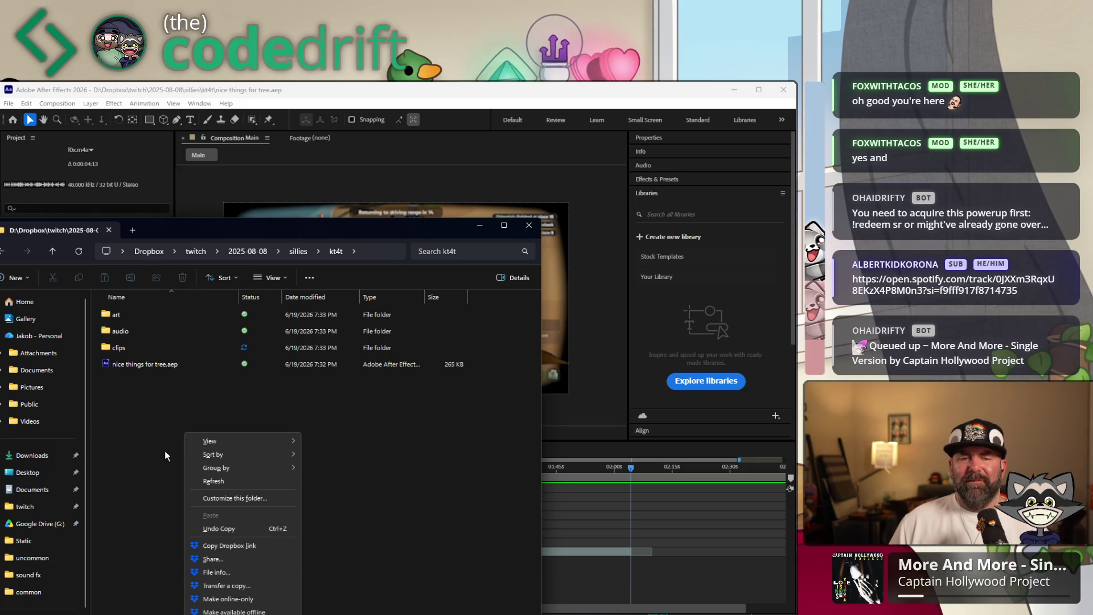
{"action": "key", "text": "Escape"}
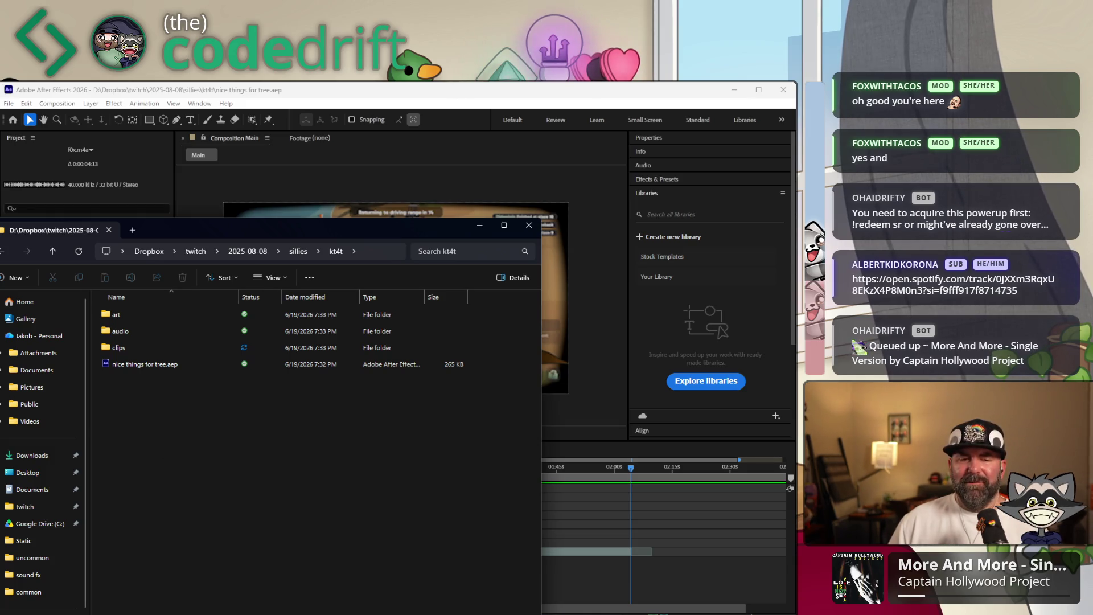
{"action": "key", "text": "ctrl+shift+n"}
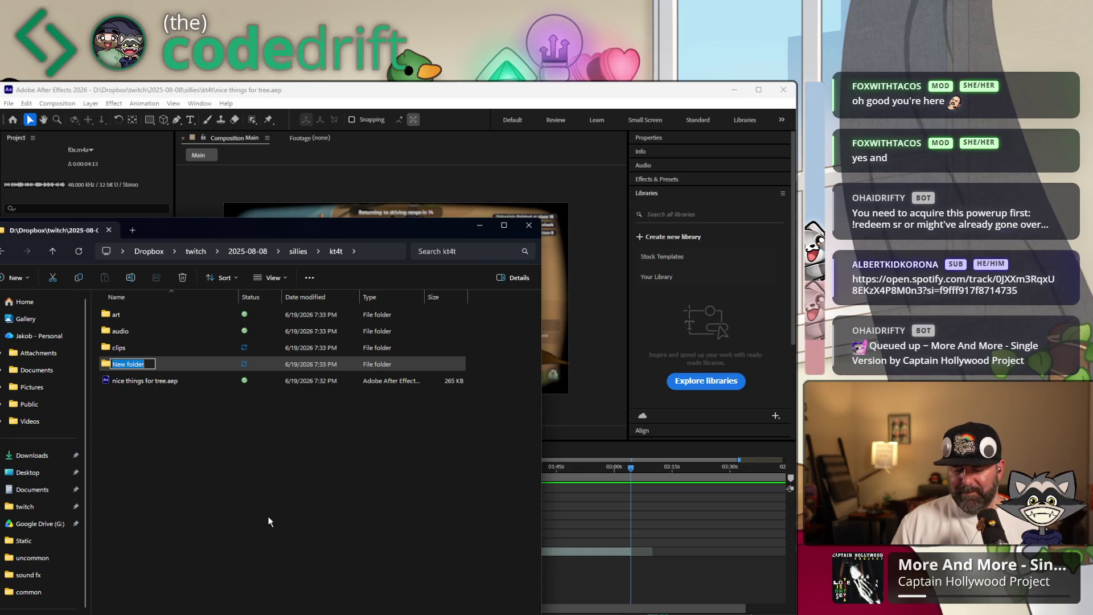
{"action": "type", "text": "video"}
{"action": "key", "text": "Return"}
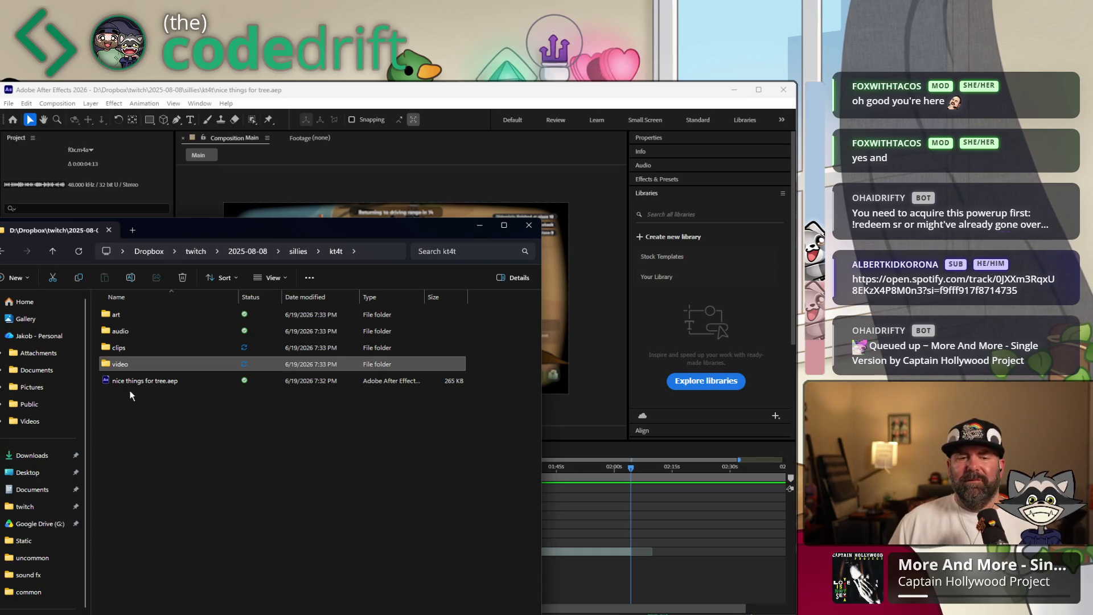
{"action": "double_click", "coordinate": [120, 365]}
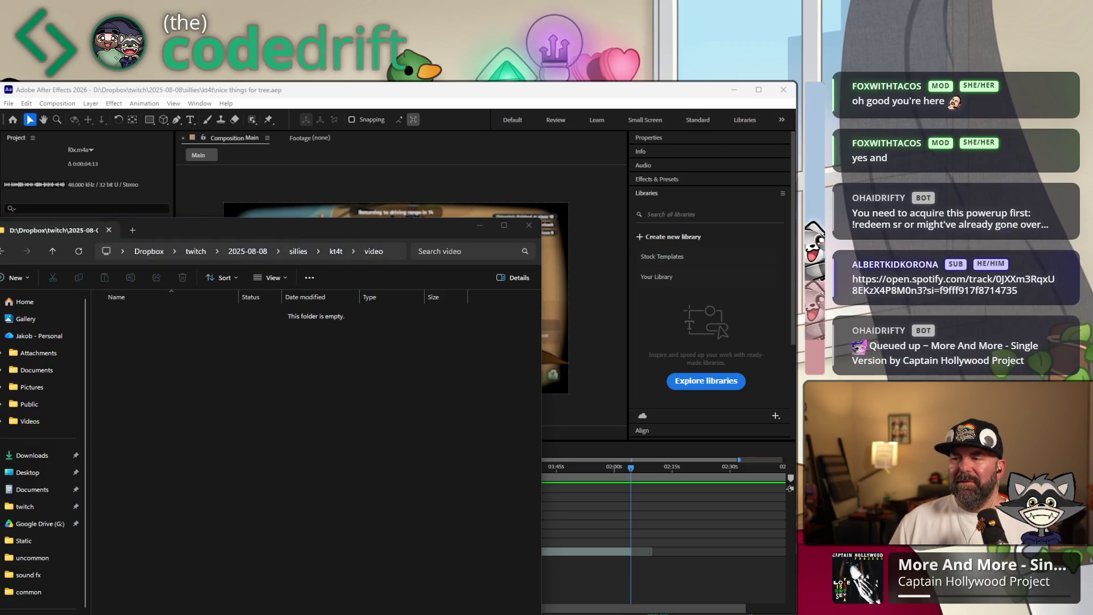
{"action": "left_click_drag", "start_coordinate": [436, 367], "coordinate": [307, 388]}
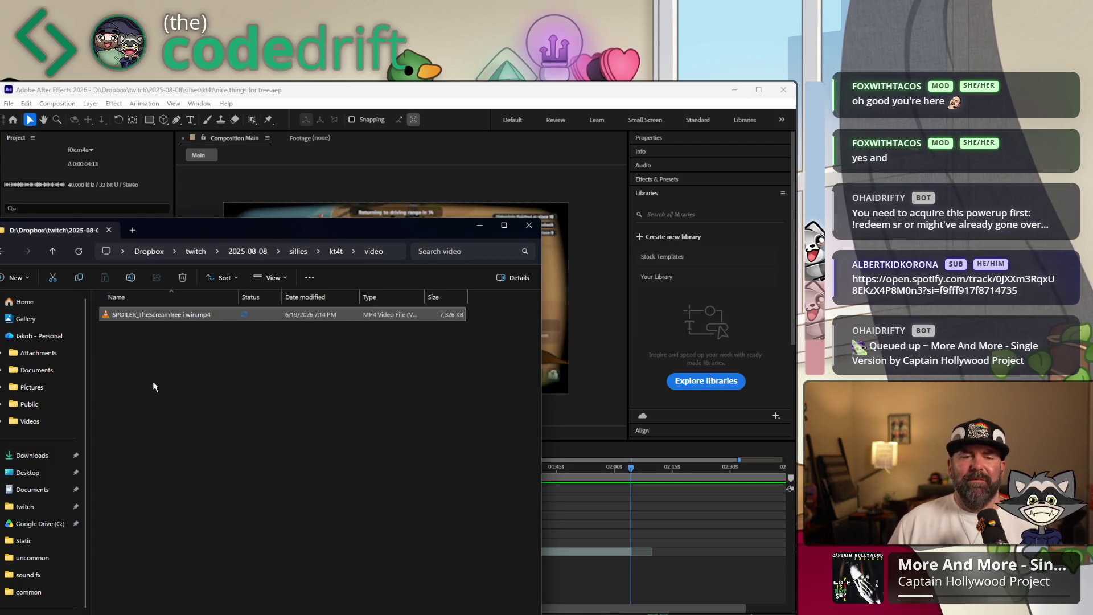
{"action": "left_click", "coordinate": [52, 253]}
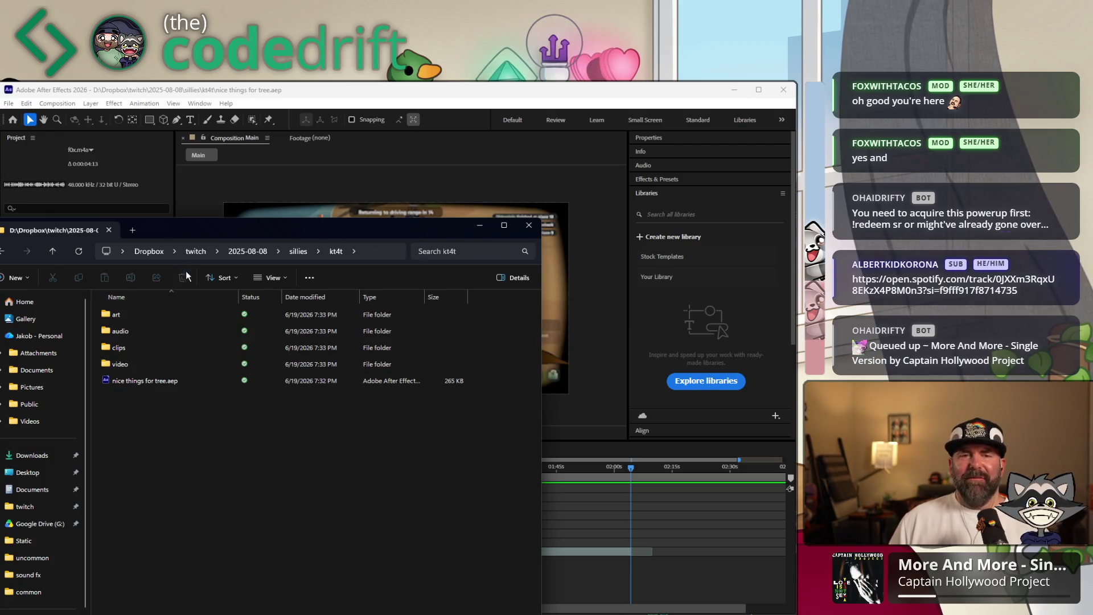
{"action": "key", "text": "alt+Tab"}
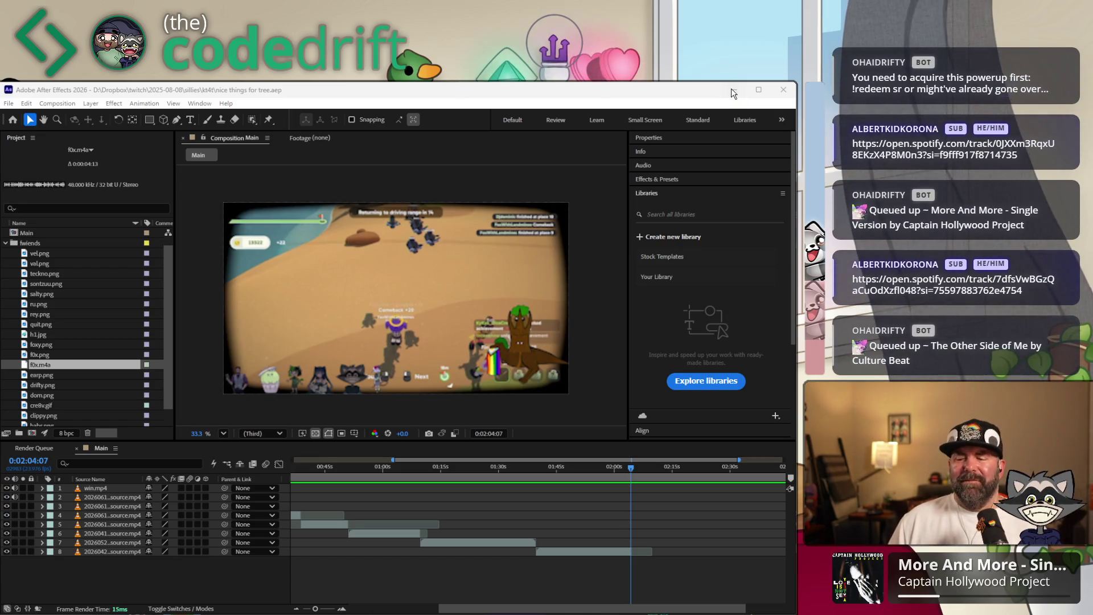
Minimize After Effects and bring up the untitled TODAY notes, placing the cursor after the last clip link
{"action": "left_click", "coordinate": [731, 90]}
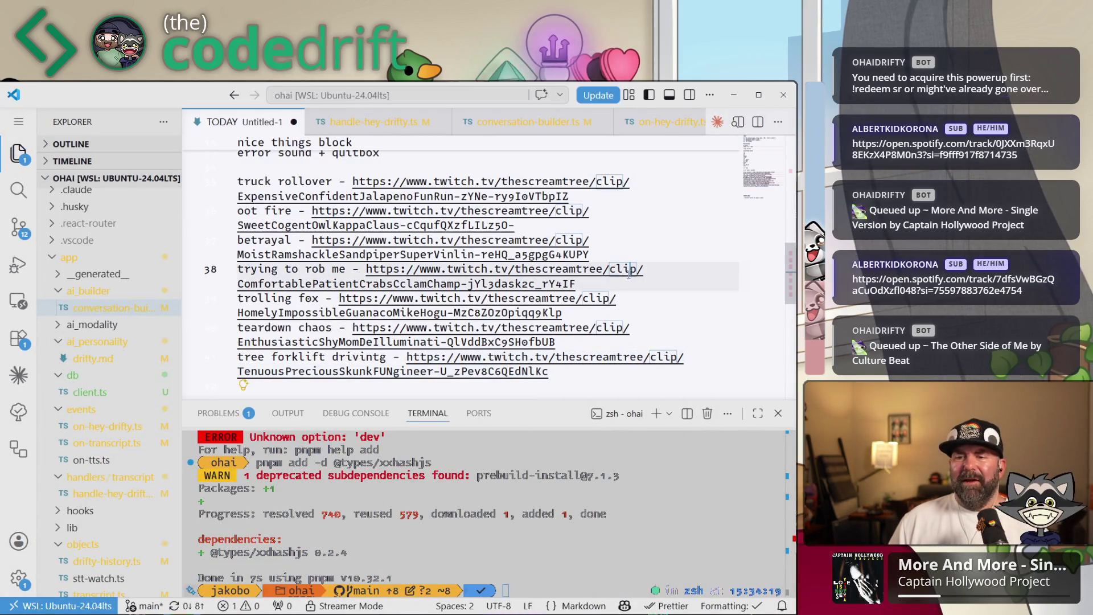
{"action": "scroll", "coordinate": [558, 304], "scroll_direction": "up", "scroll_amount": 5}
{"action": "scroll", "coordinate": [551, 305], "scroll_direction": "up", "scroll_amount": 5}
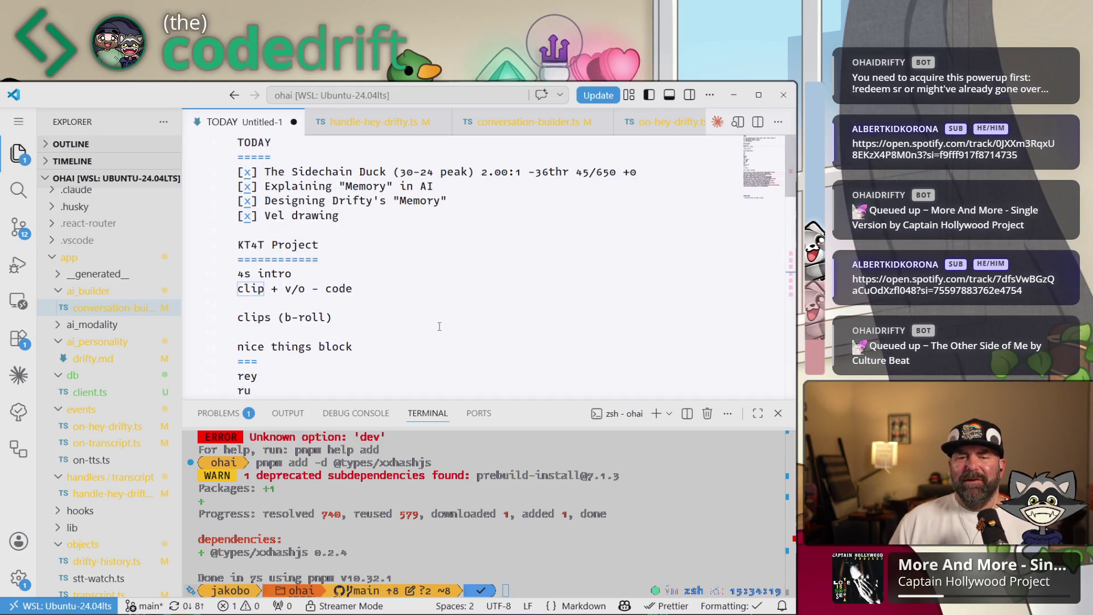
{"action": "scroll", "coordinate": [439, 326], "scroll_direction": "down", "scroll_amount": 5}
{"action": "scroll", "coordinate": [430, 267], "scroll_direction": "down", "scroll_amount": 8}
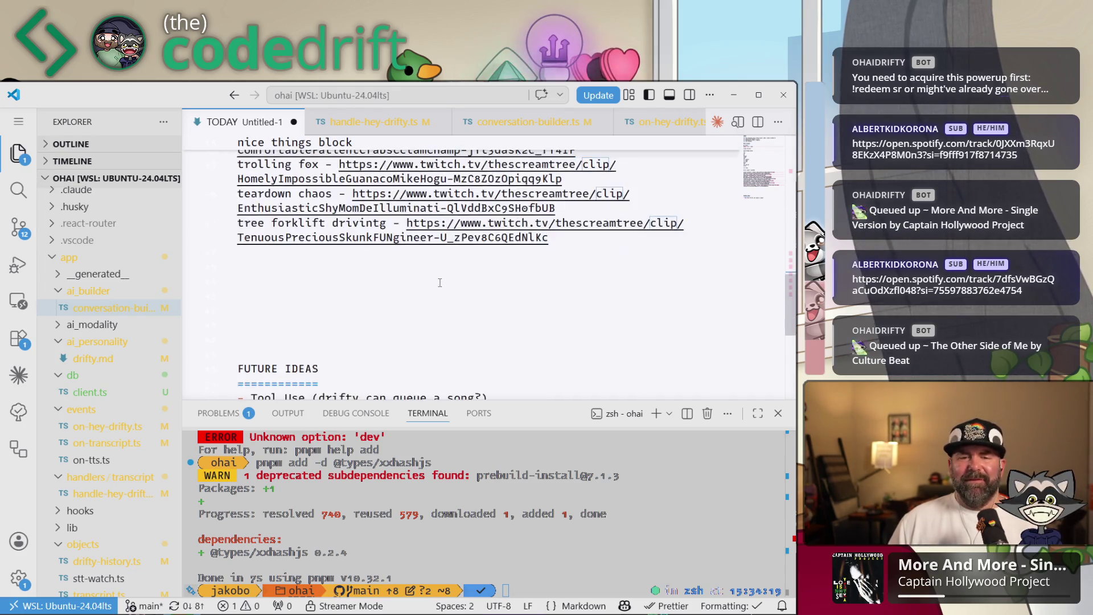
{"action": "scroll", "coordinate": [594, 364], "scroll_direction": "up", "scroll_amount": 3}
{"action": "left_click", "coordinate": [573, 373]}
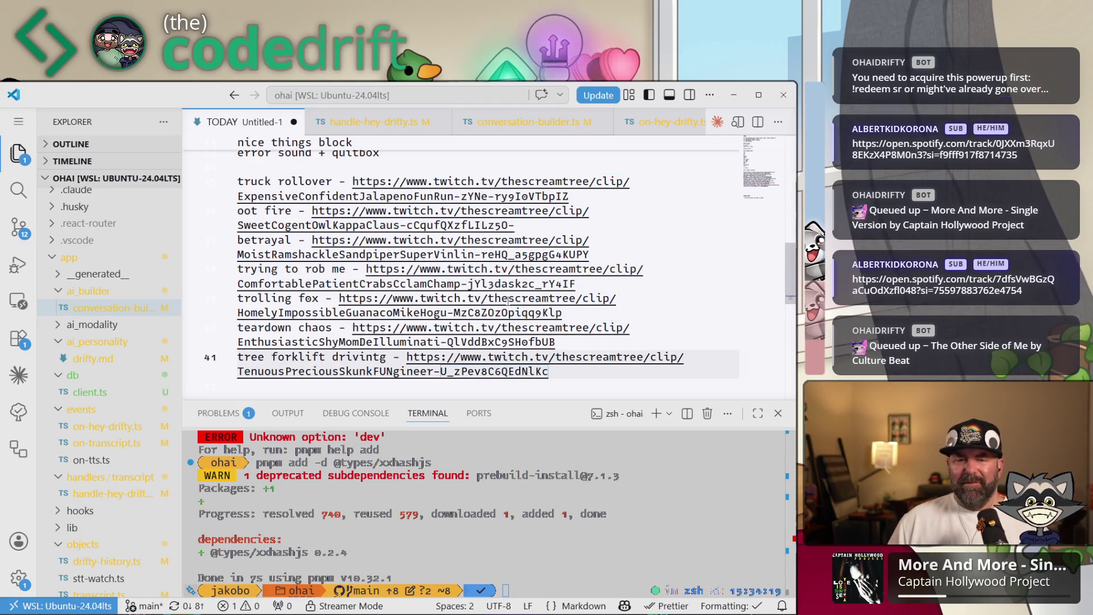
Cancel the Save As prompt, select and copy all the notes text, then return to After Effects
{"action": "key", "text": "ctrl+s"}
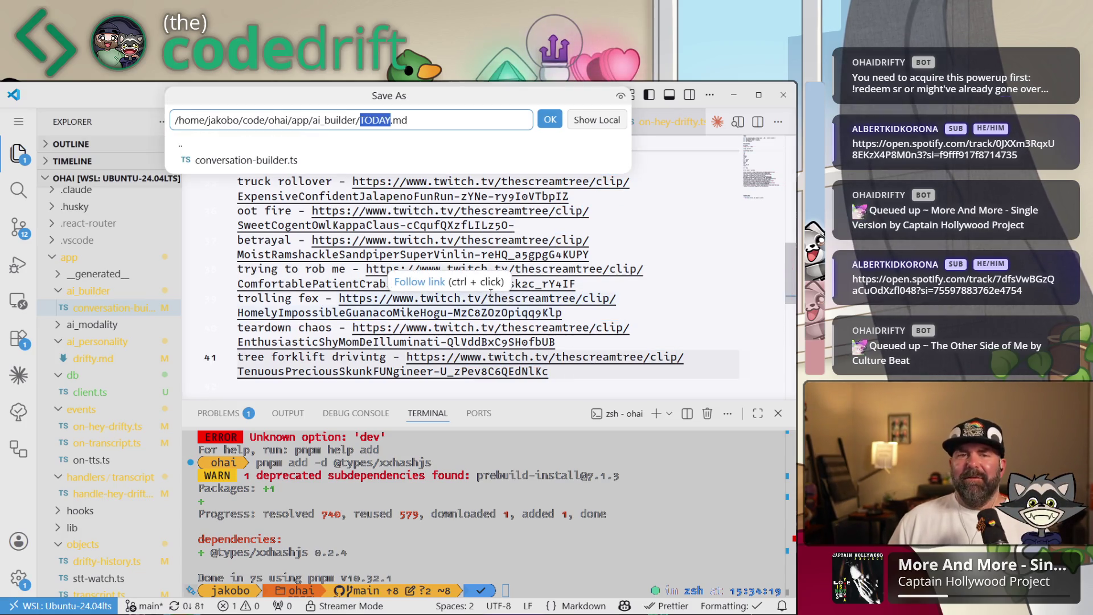
{"action": "key", "text": "Return"}
{"action": "left_click", "coordinate": [619, 255]}
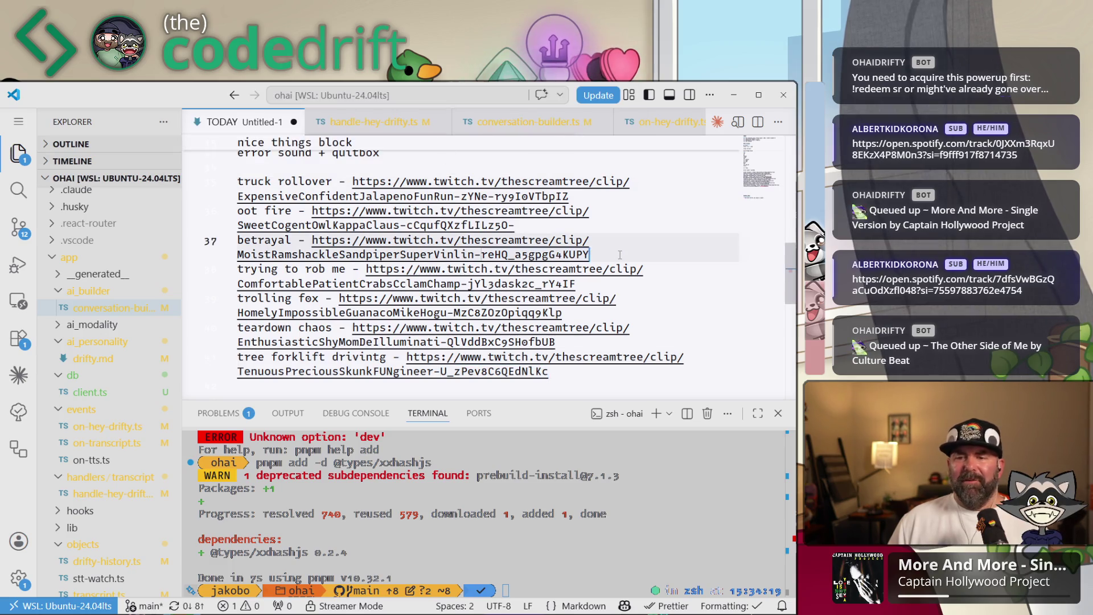
{"action": "key", "text": "ctrl+a"}
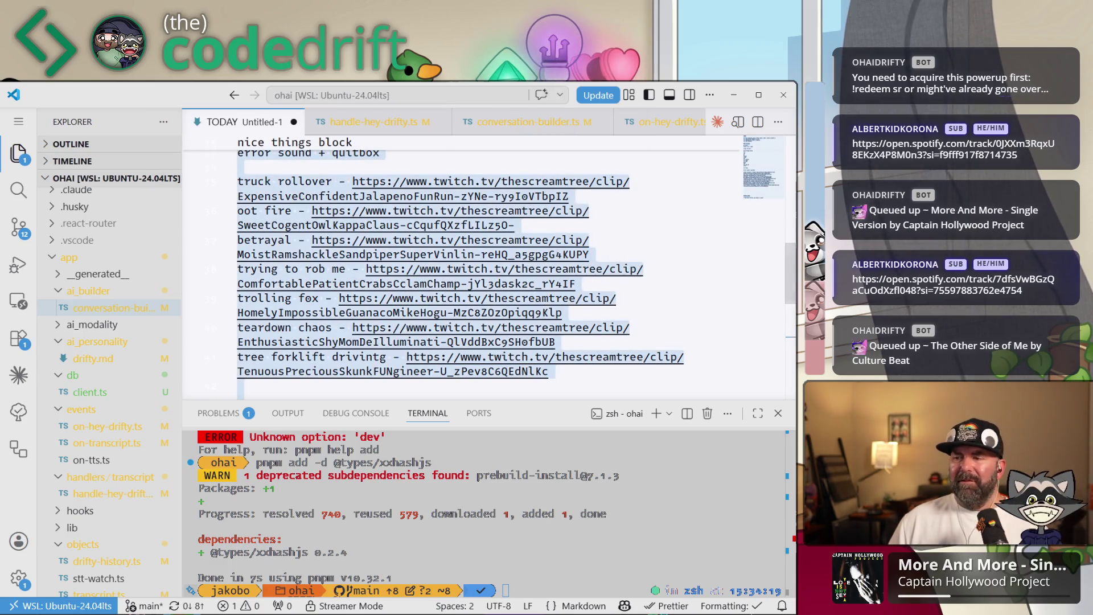
{"action": "key", "text": "alt+Tab"}
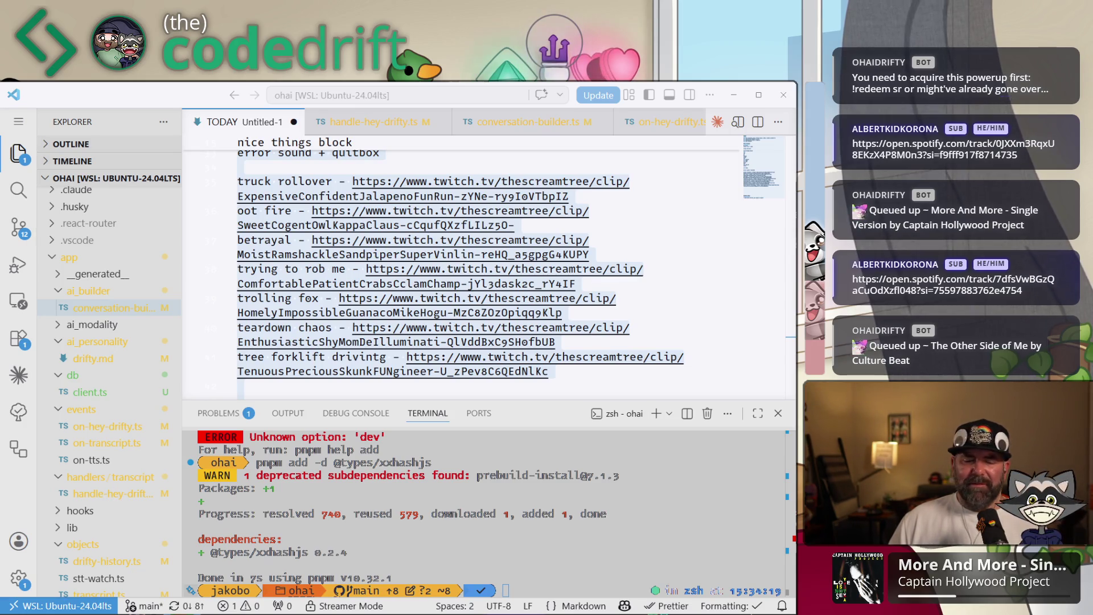
{"action": "key", "text": "alt+Tab"}
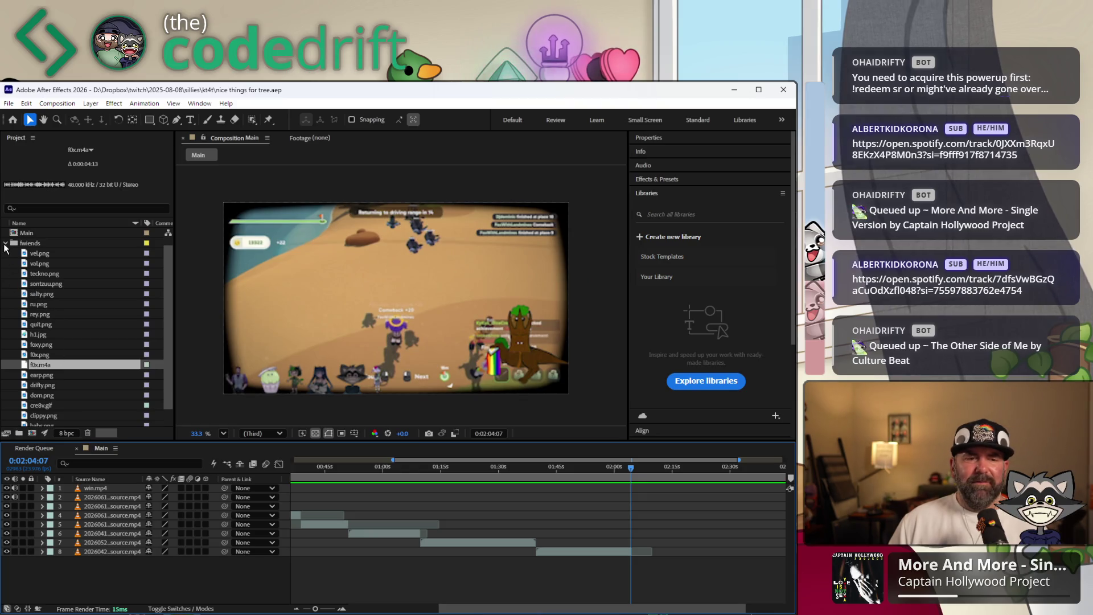
Collapse the friends folder, then attempt importing notes.txt and dismiss the unsupported-file error
{"action": "left_click", "coordinate": [6, 248]}
{"action": "right_click", "coordinate": [27, 294]}
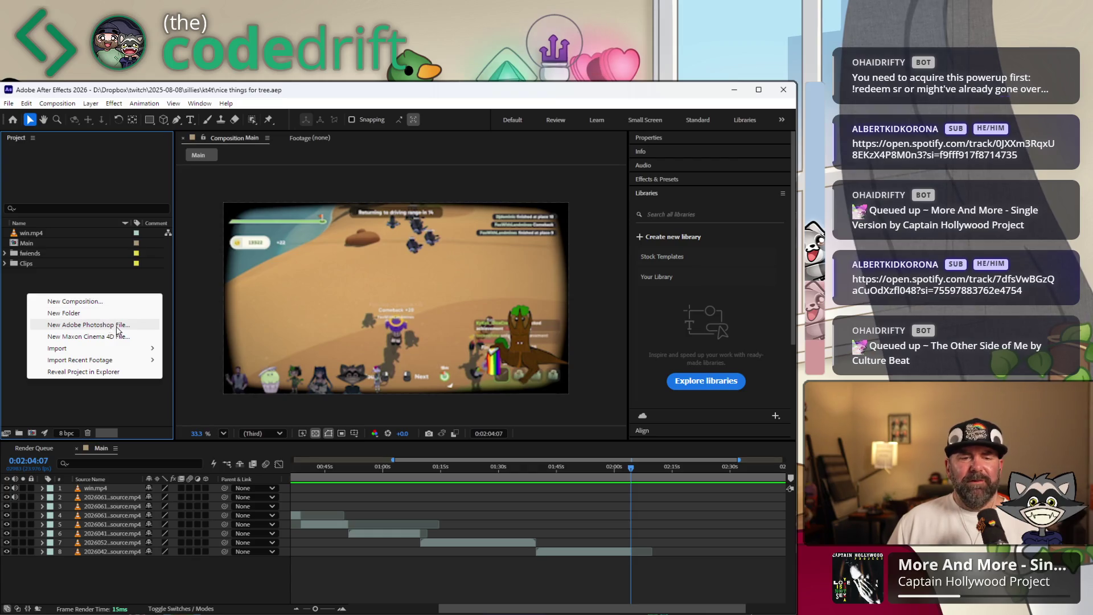
{"action": "left_click", "coordinate": [8, 312]}
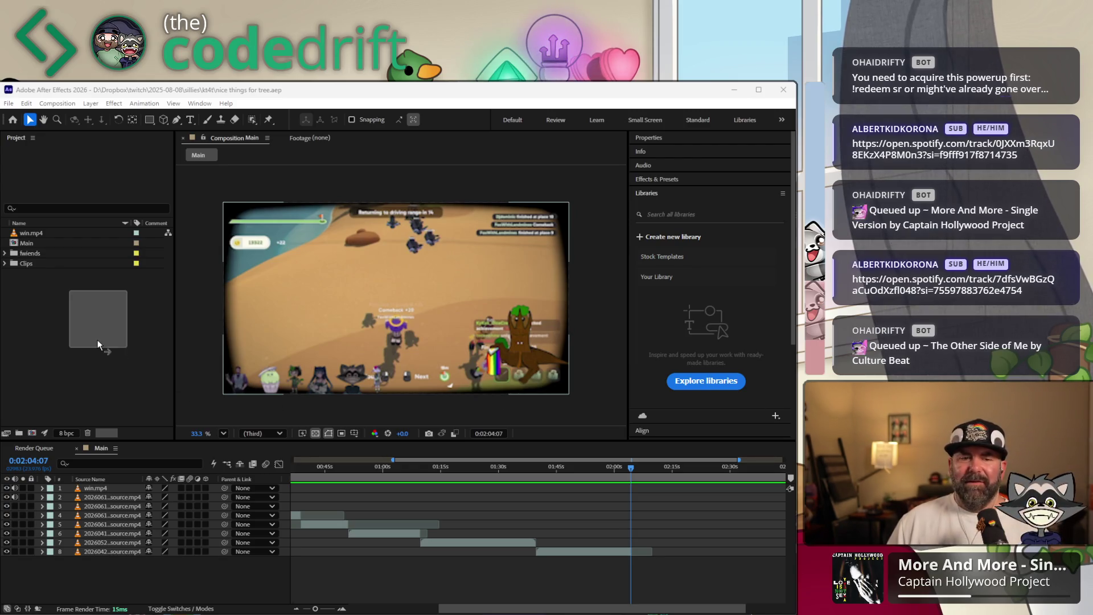
{"action": "left_click", "coordinate": [97, 337]}
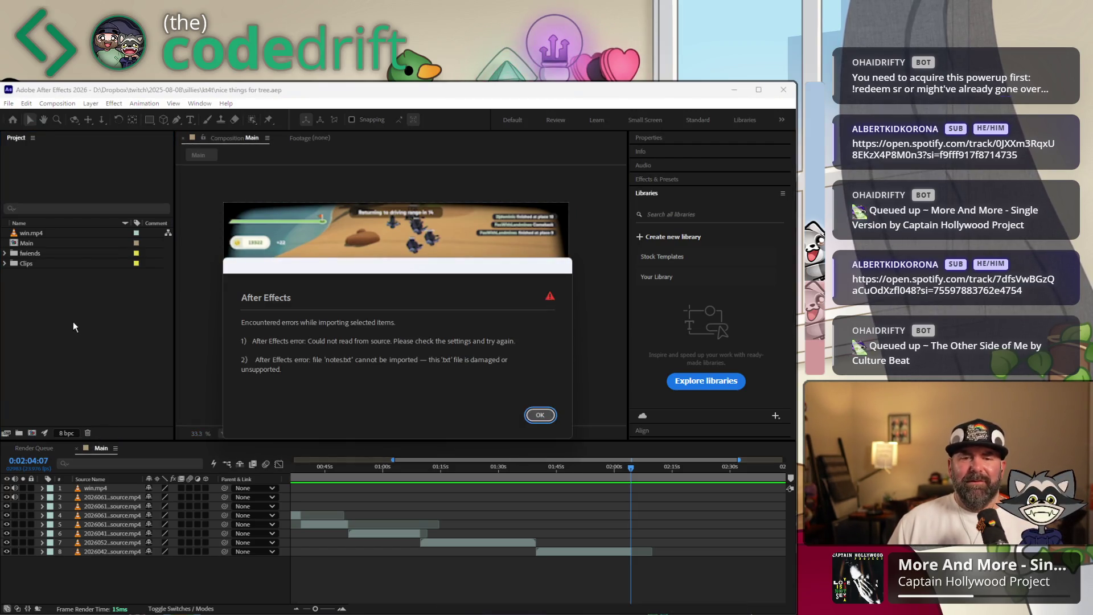
{"action": "left_click", "coordinate": [539, 415]}
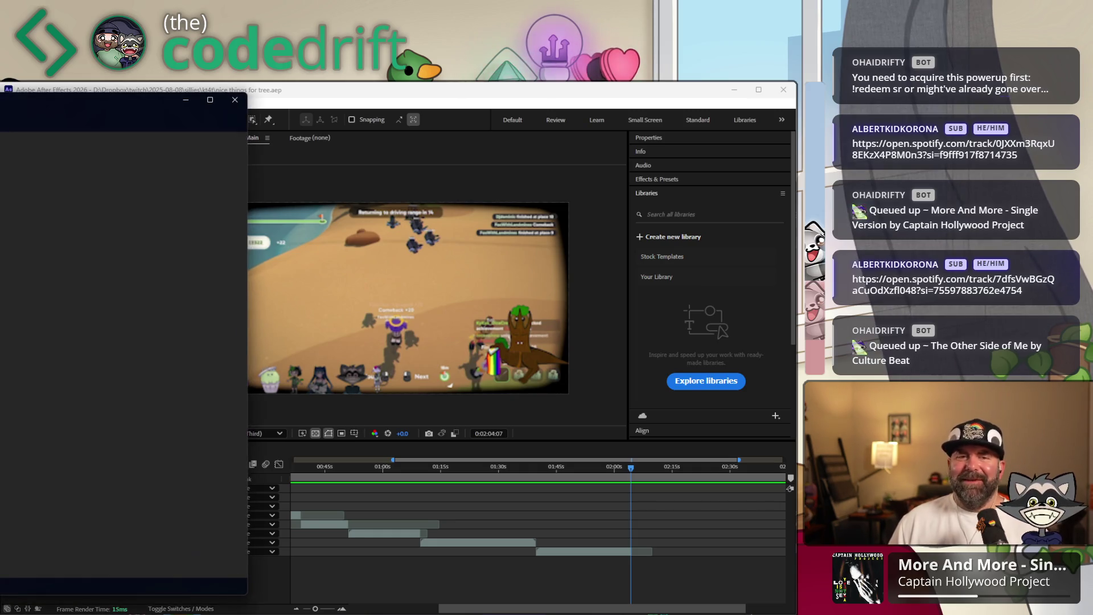
Move the notes.txt window over the composition and delete the TODAY checklist through Vel drawing
{"action": "left_click_drag", "start_coordinate": [137, 105], "coordinate": [405, 145]}
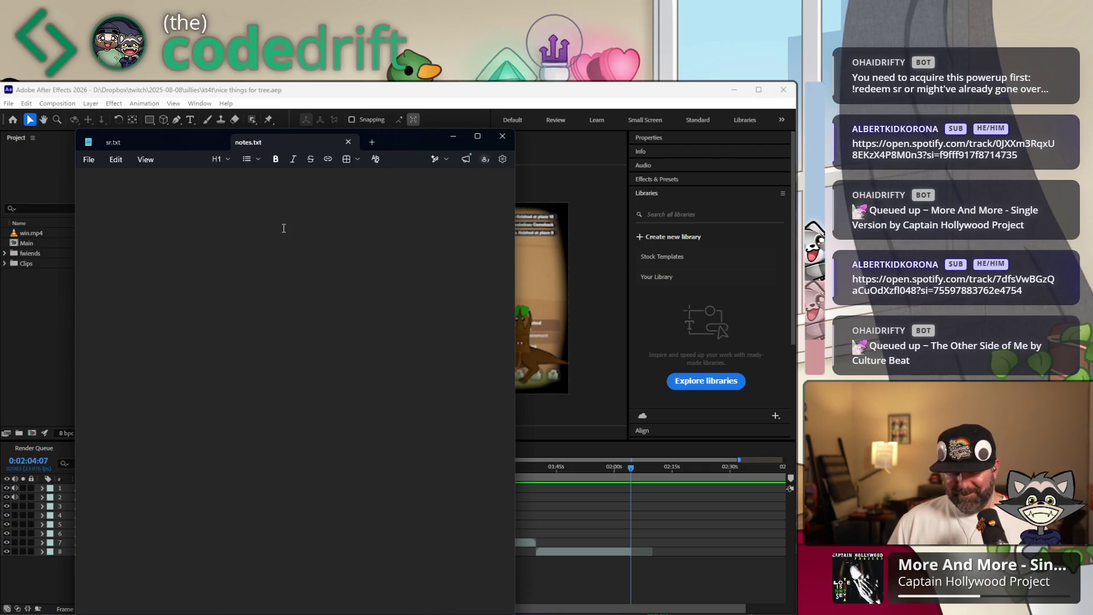
{"action": "scroll", "coordinate": [123, 234], "scroll_direction": "up", "scroll_amount": 5}
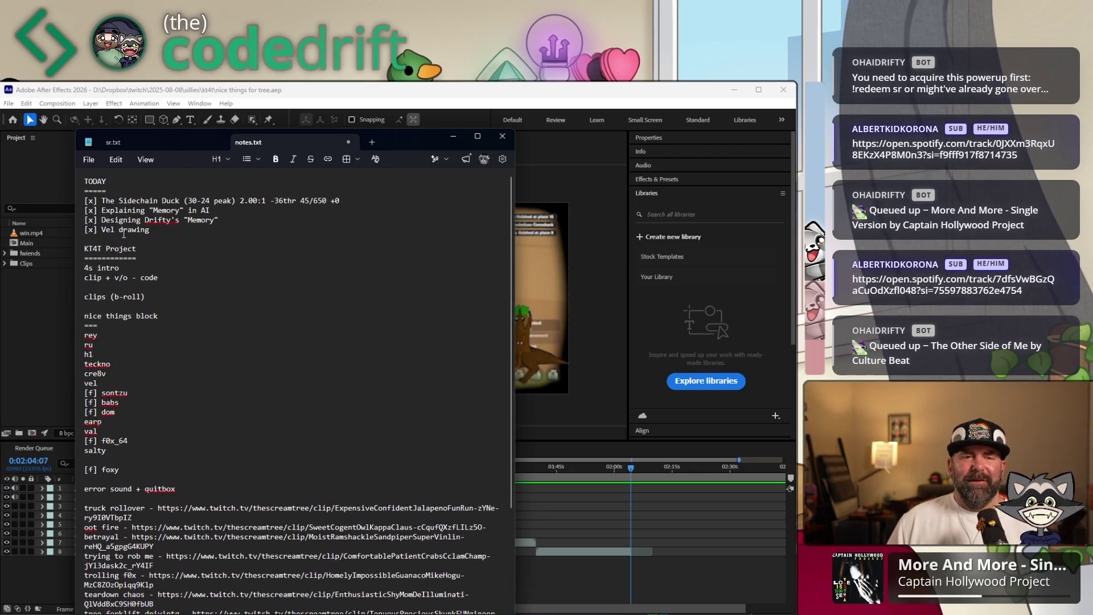
{"action": "left_click_drag", "start_coordinate": [169, 231], "coordinate": [40, 168]}
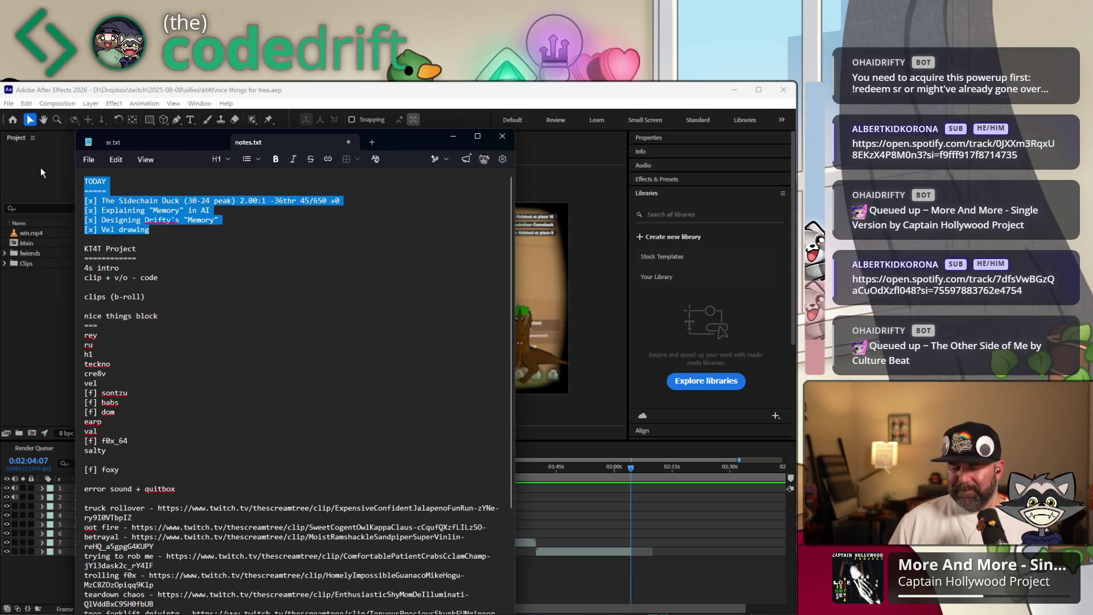
{"action": "key", "text": "Delete"}
{"action": "key", "text": "Delete"}
{"action": "key", "text": "Delete"}
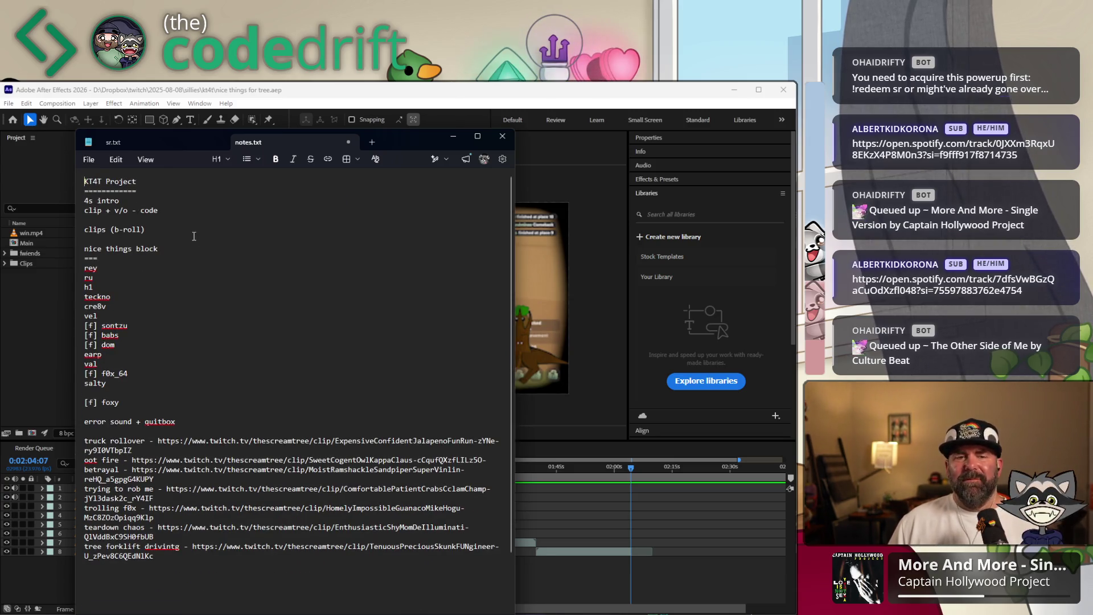
Delete the clip links and FUTURE IDEAS blocks, then close notes.txt and Notepad
{"action": "scroll", "coordinate": [197, 235], "scroll_direction": "down", "scroll_amount": 2}
{"action": "mouse_move", "coordinate": [171, 496]}
{"action": "left_mouse_down"}
{"action": "mouse_move", "coordinate": [90, 417]}
{"action": "mouse_move", "coordinate": [70, 376]}
{"action": "left_mouse_up"}
{"action": "key", "text": "Delete"}
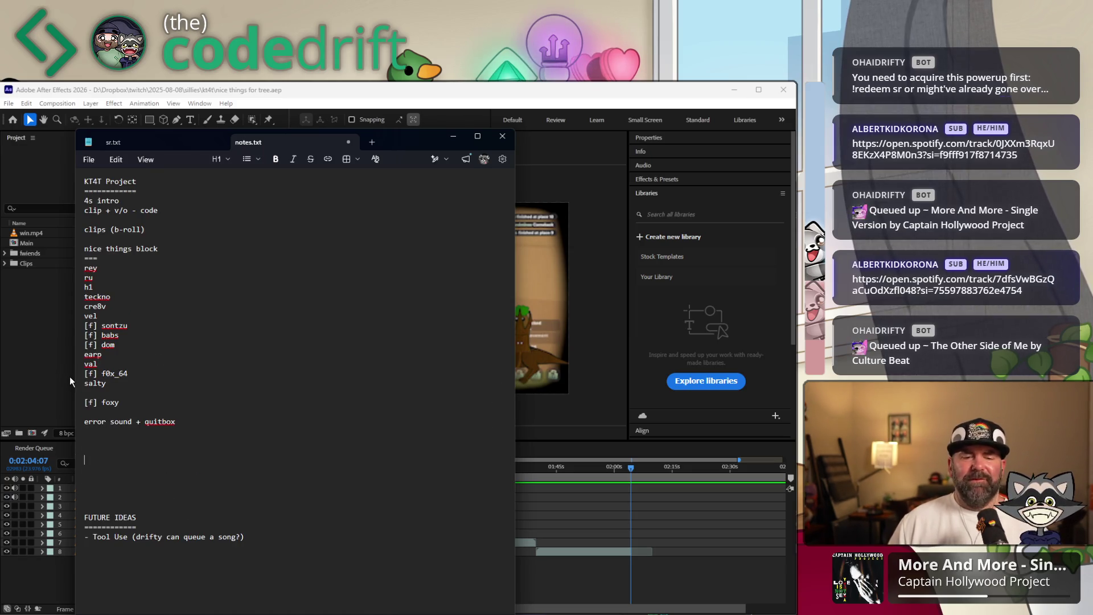
{"action": "key", "text": "shift+Down"}
{"action": "key", "text": "shift+Down"}
{"action": "key", "text": "shift+Down"}
{"action": "key", "text": "Delete"}
{"action": "key", "text": "BackSpace"}
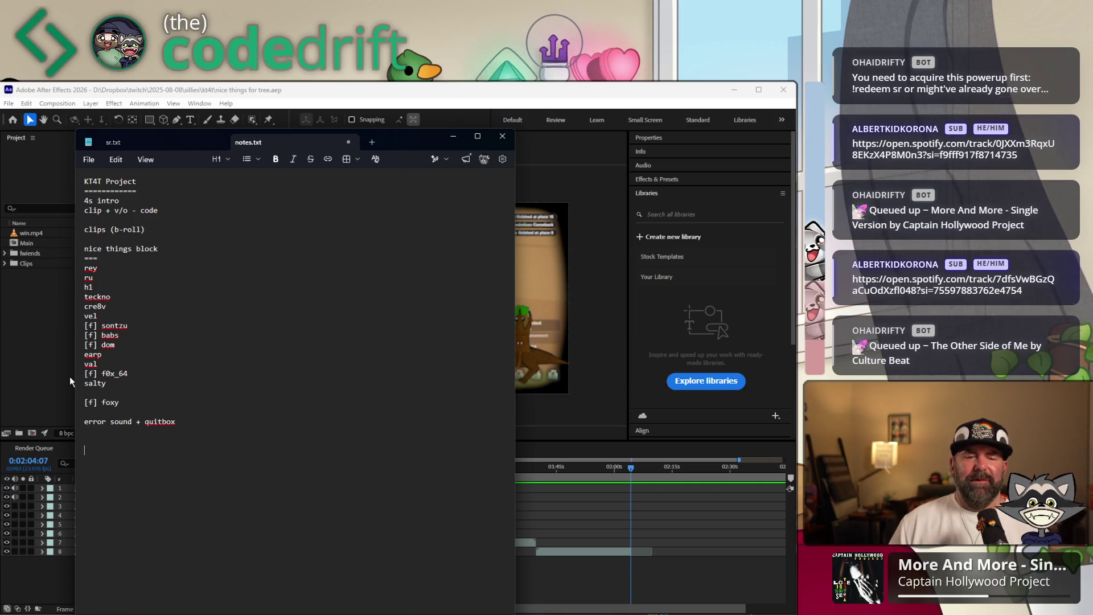
{"action": "left_click", "coordinate": [348, 141]}
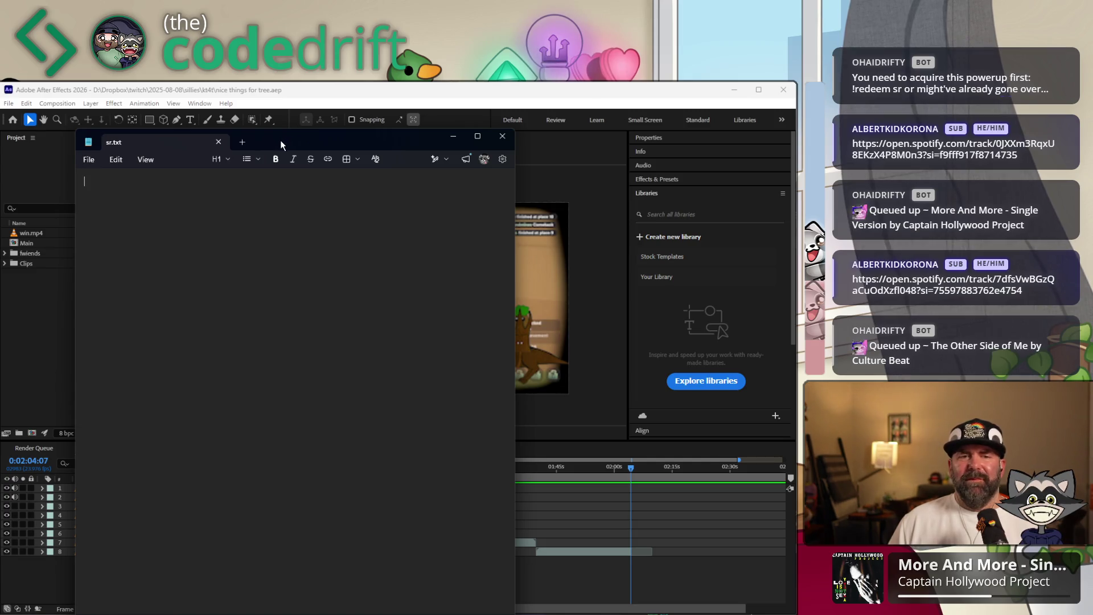
{"action": "left_click", "coordinate": [502, 136]}
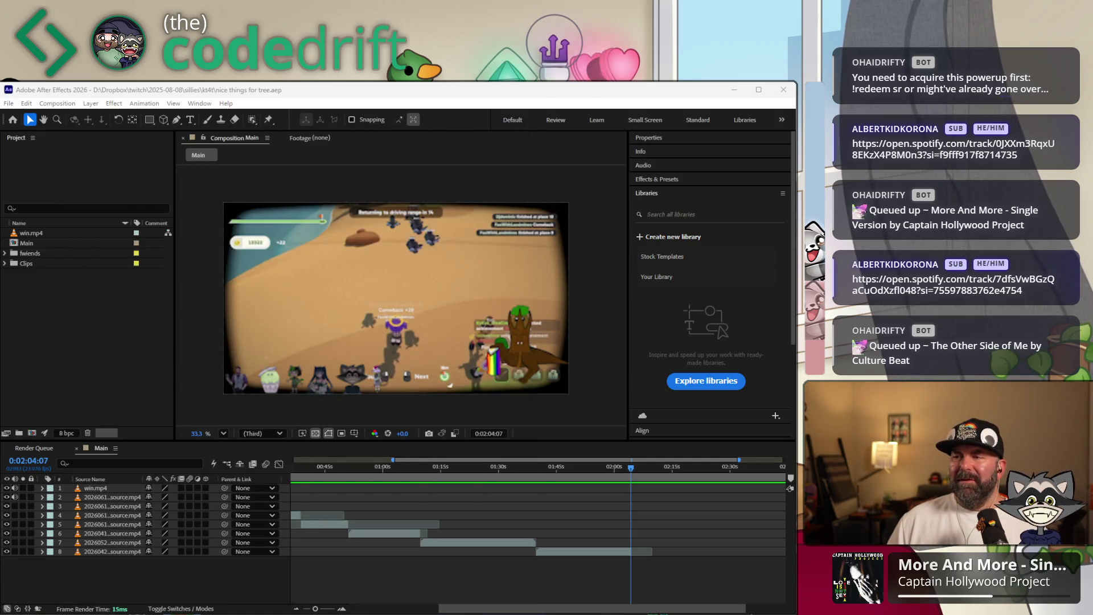